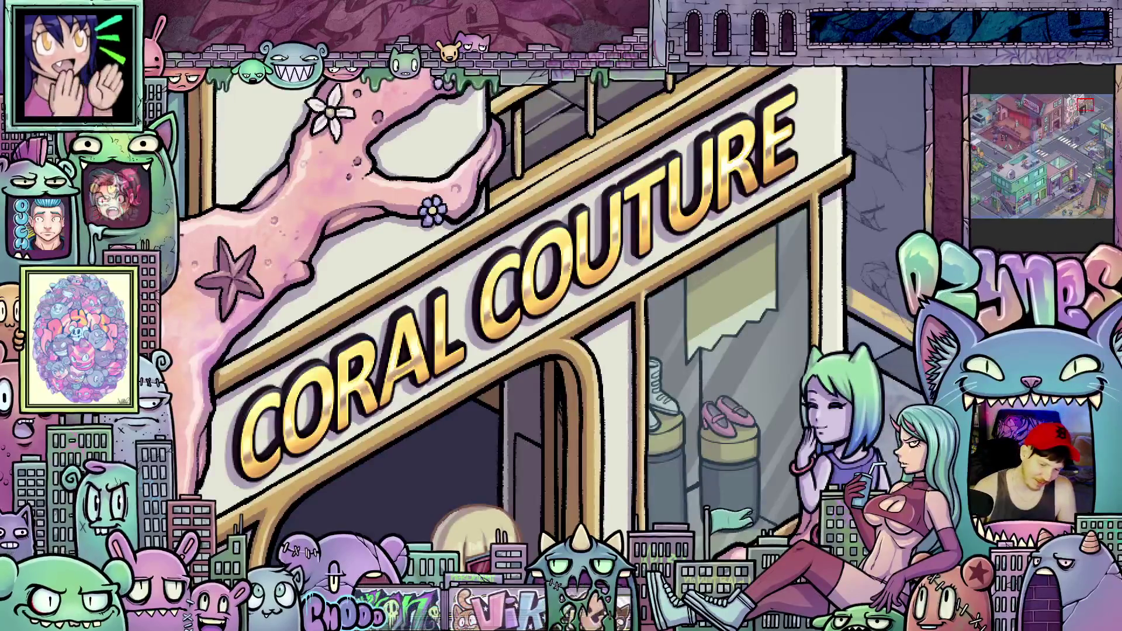
scroll(754, 291, up, 3)
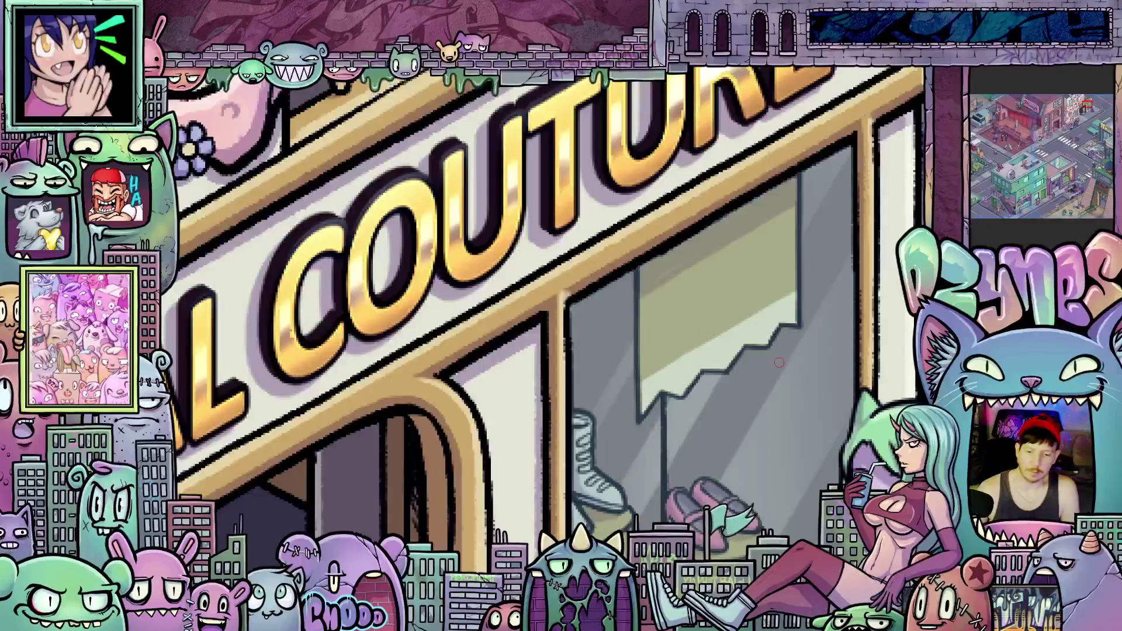
scroll(779, 361, down, 3)
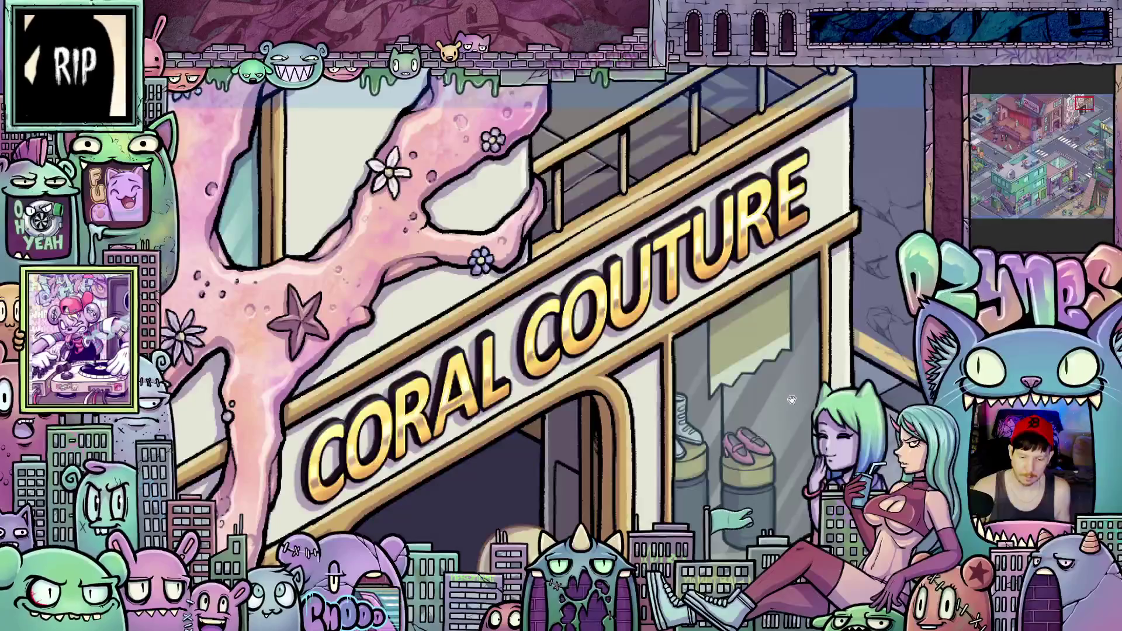
drag(790, 399, 695, 384)
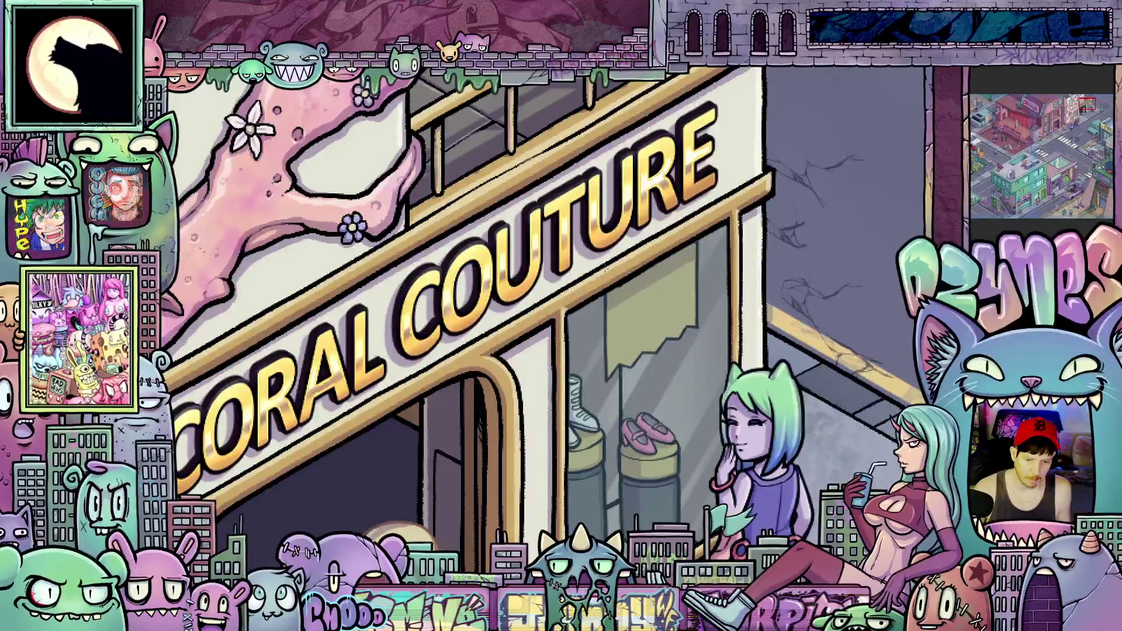
- Mark out a rectangular selection for the polaroid on the grey wall and zoom in on it
click(651, 309)
drag(651, 310, 847, 250)
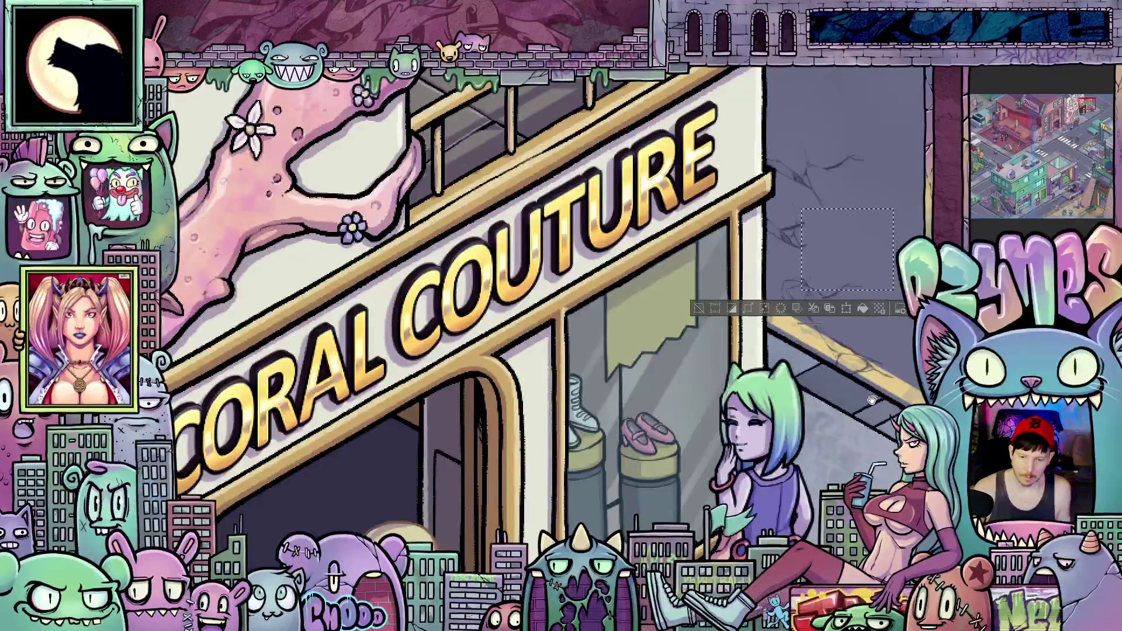
drag(873, 399, 636, 318)
scroll(636, 318, up, 3)
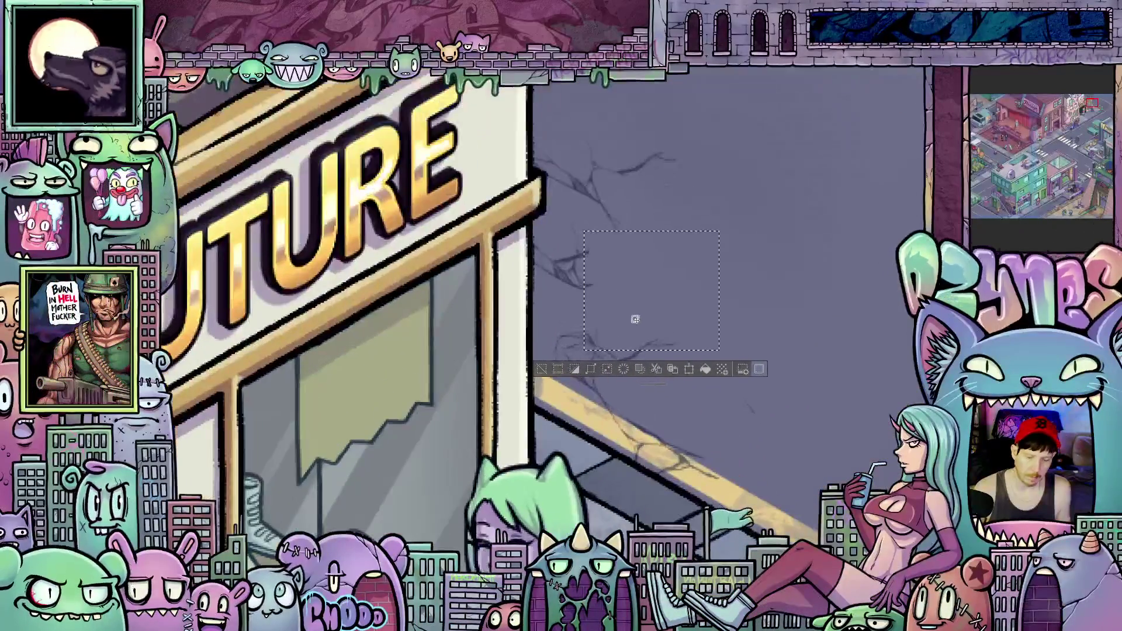
scroll(617, 306, up, 1)
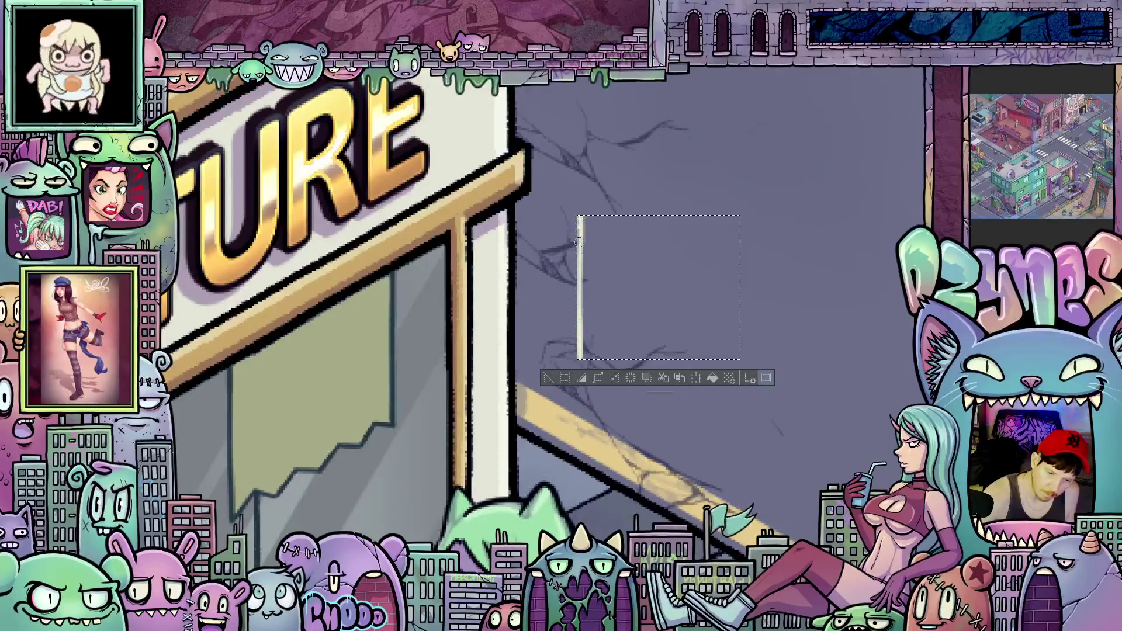
- Paint the polaroid's edges with a cream pen, thicker along the bottom, then straighten the view
mouse_move(741, 290)
mouse_down()
mouse_move(738, 358)
mouse_move(738, 278)
mouse_up()
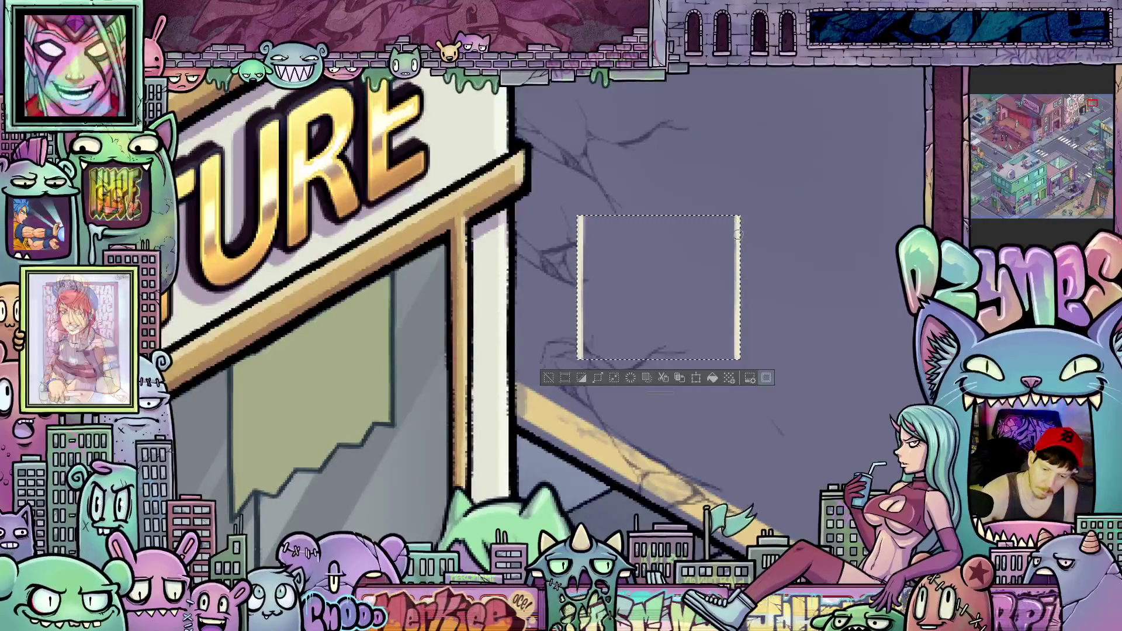
mouse_move(791, 366)
mouse_down()
mouse_move(731, 304)
mouse_move(643, 275)
mouse_move(590, 320)
mouse_move(634, 270)
mouse_move(576, 313)
mouse_move(632, 251)
mouse_move(631, 266)
mouse_move(675, 228)
mouse_move(662, 254)
mouse_up()
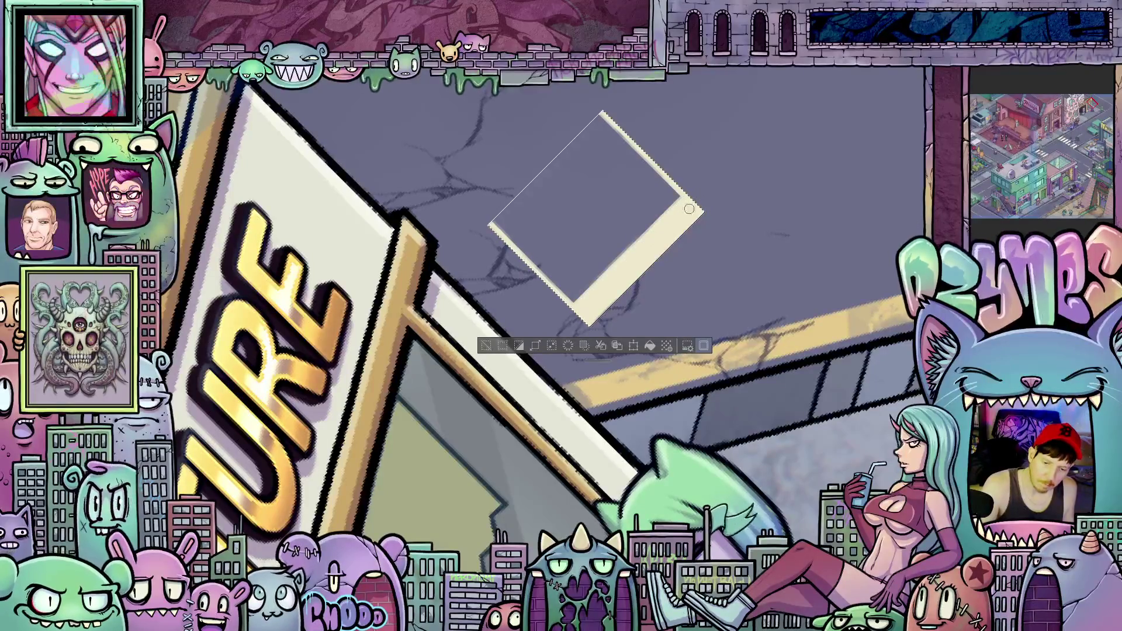
mouse_move(661, 256)
mouse_down()
mouse_move(747, 337)
mouse_move(797, 293)
mouse_move(775, 329)
mouse_up()
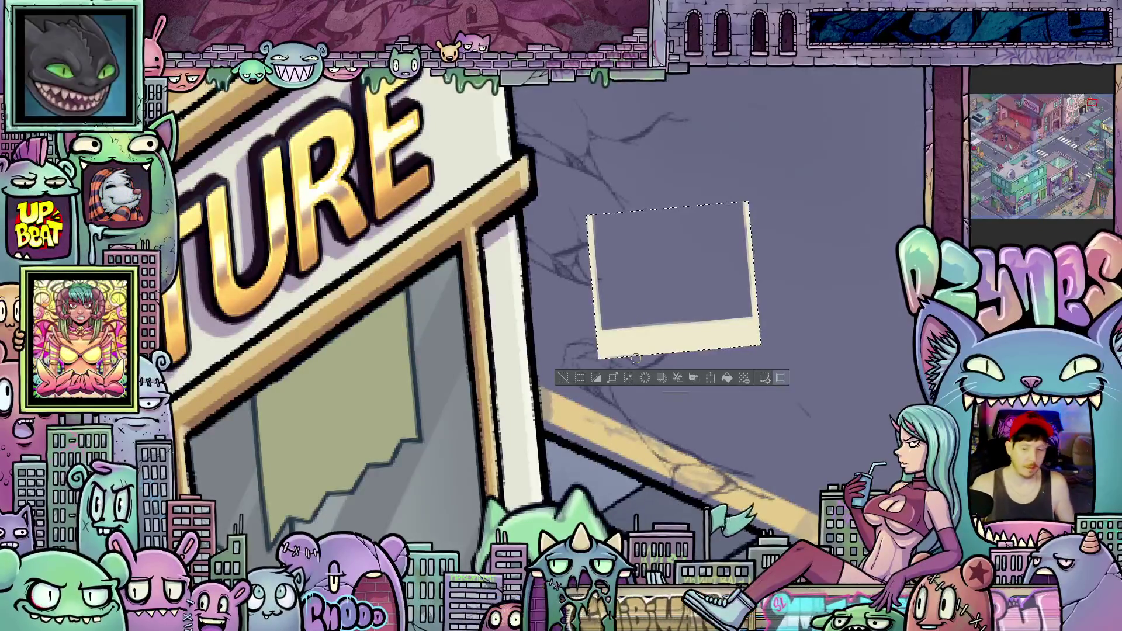
key(ctrl+plus)
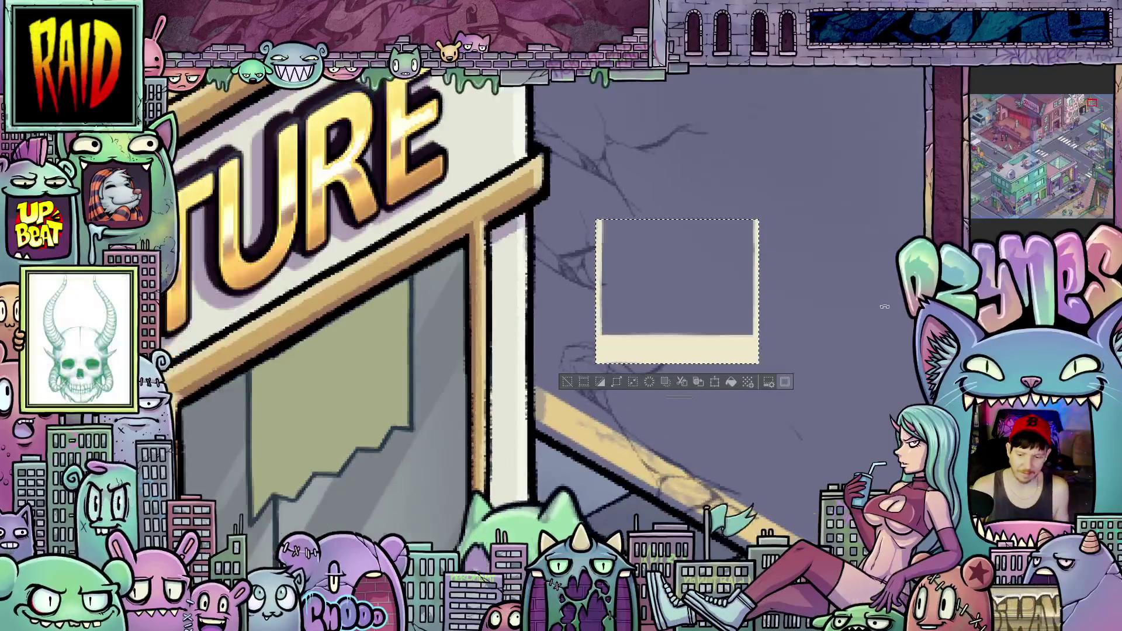
key(ctrl+plus)
key(ctrl+plus)
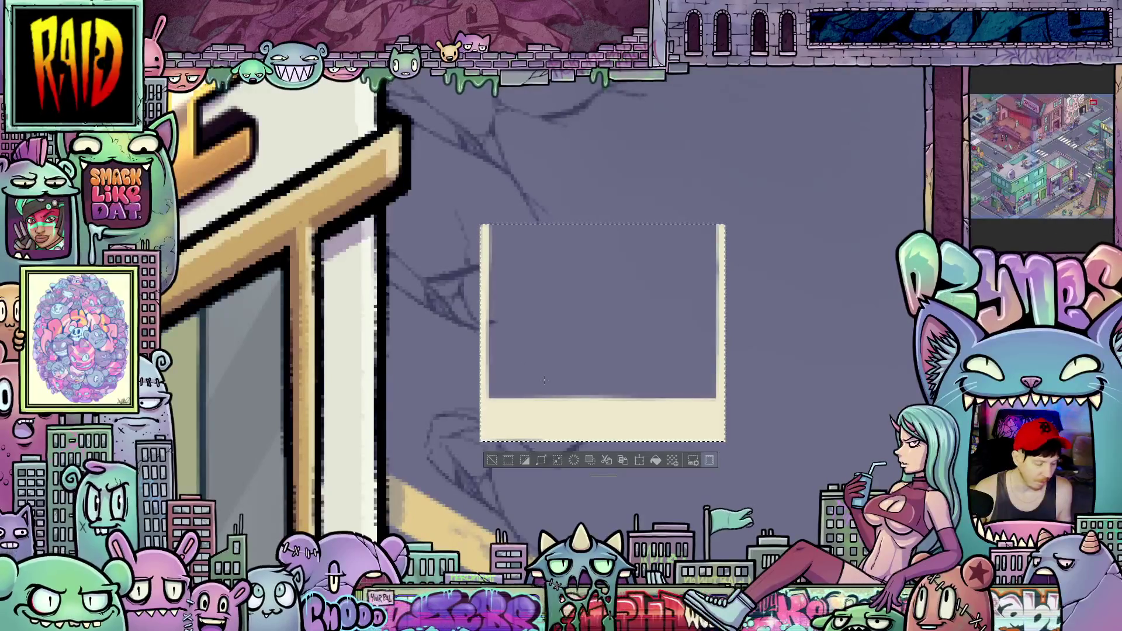
- Set a vertical Symmetry ruler through the frame and draw a small cream heart outline
drag(546, 383, 545, 279)
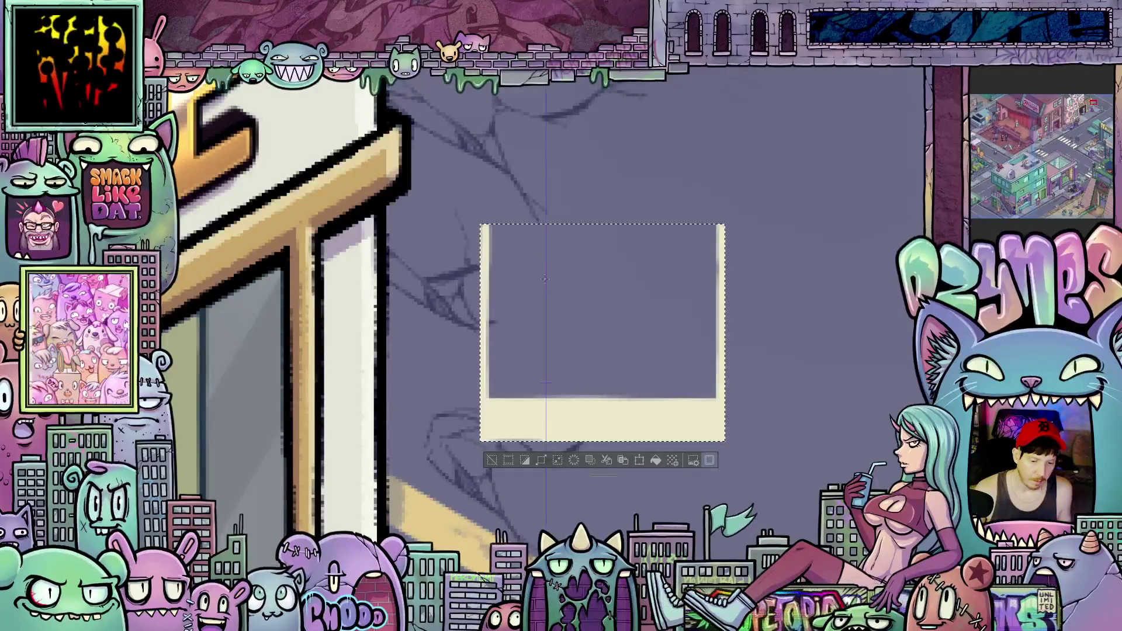
scroll(540, 301, up, 2)
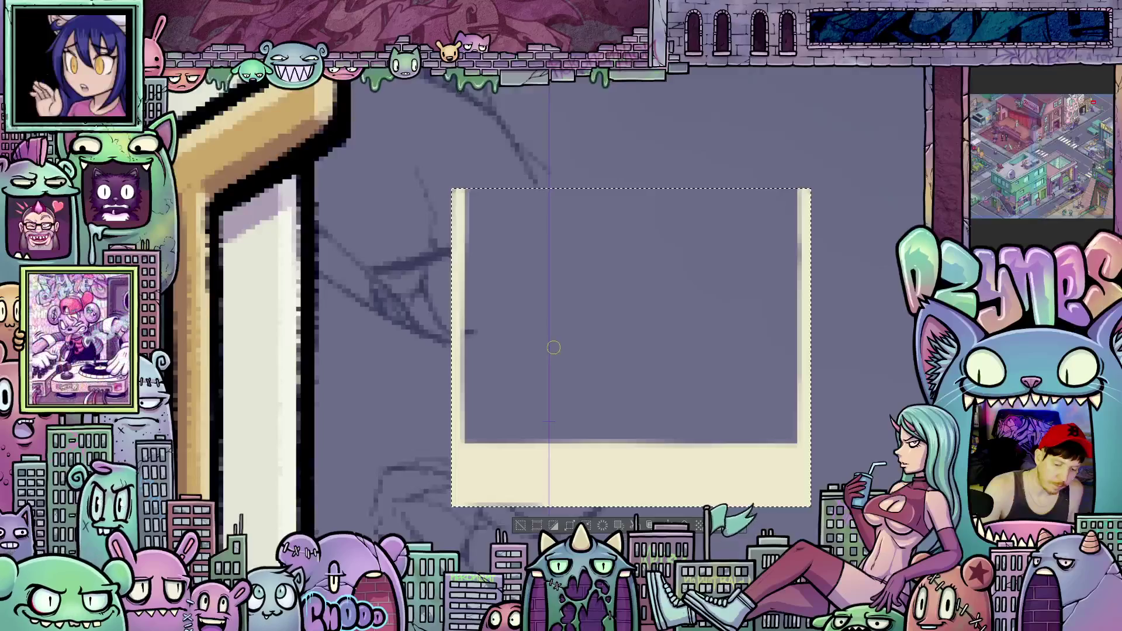
mouse_move(549, 347)
mouse_down()
mouse_move(576, 320)
mouse_move(596, 327)
mouse_move(591, 364)
mouse_move(549, 422)
mouse_move(599, 354)
mouse_move(602, 323)
mouse_move(556, 333)
mouse_up()
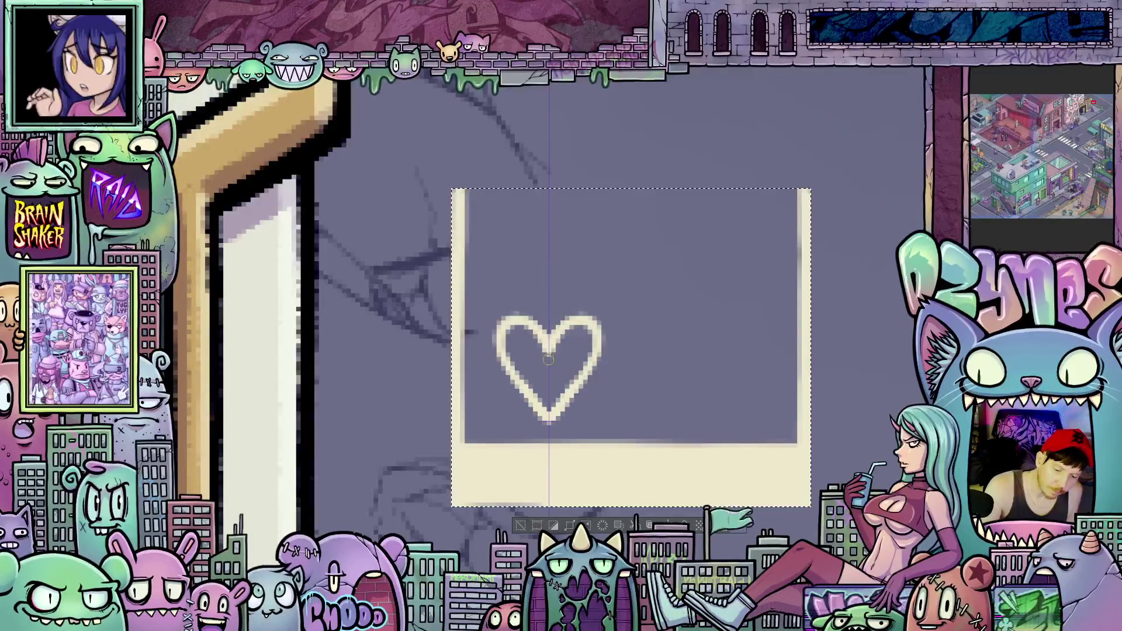
drag(498, 332, 508, 381)
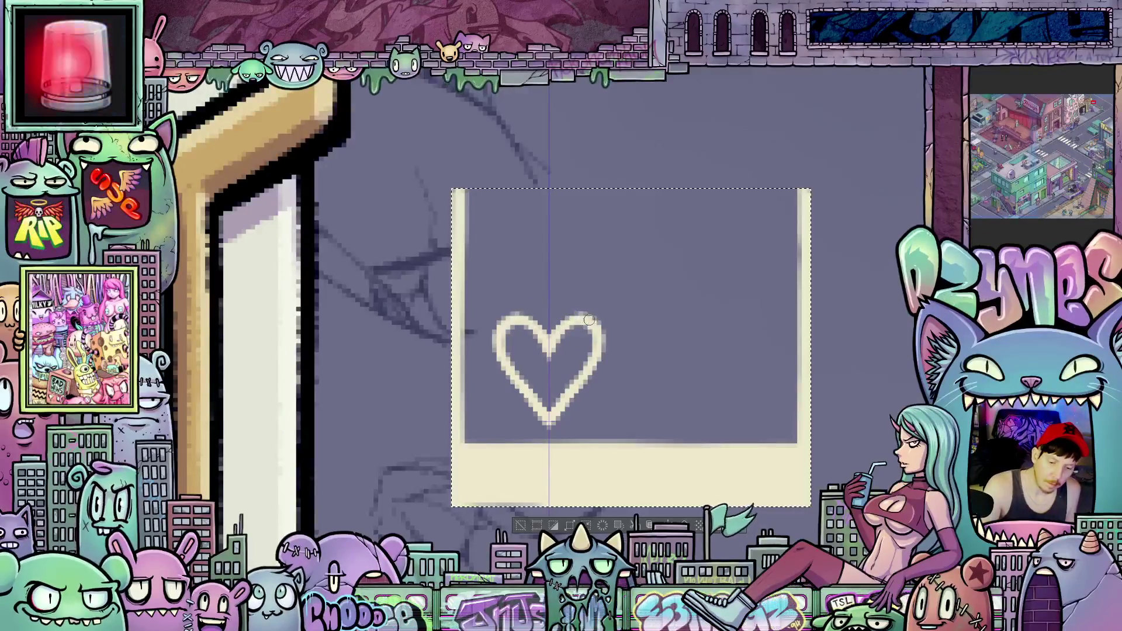
- Move the symmetry ruler to the frame's right side and draw a larger cream heart
drag(690, 411, 631, 398)
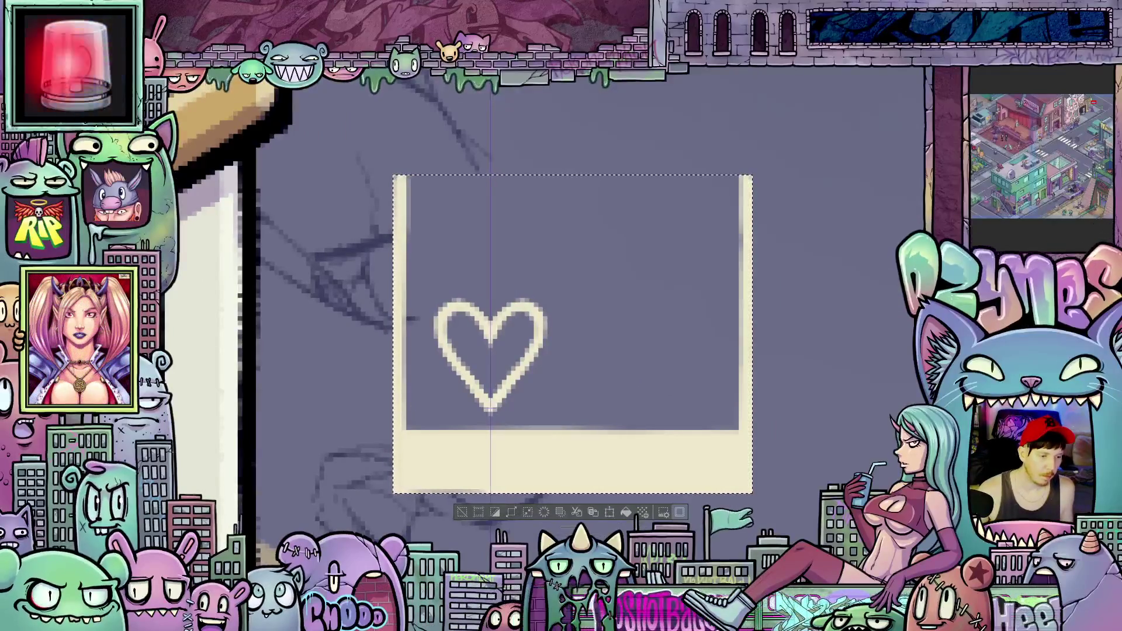
click(490, 271)
drag(489, 271, 648, 286)
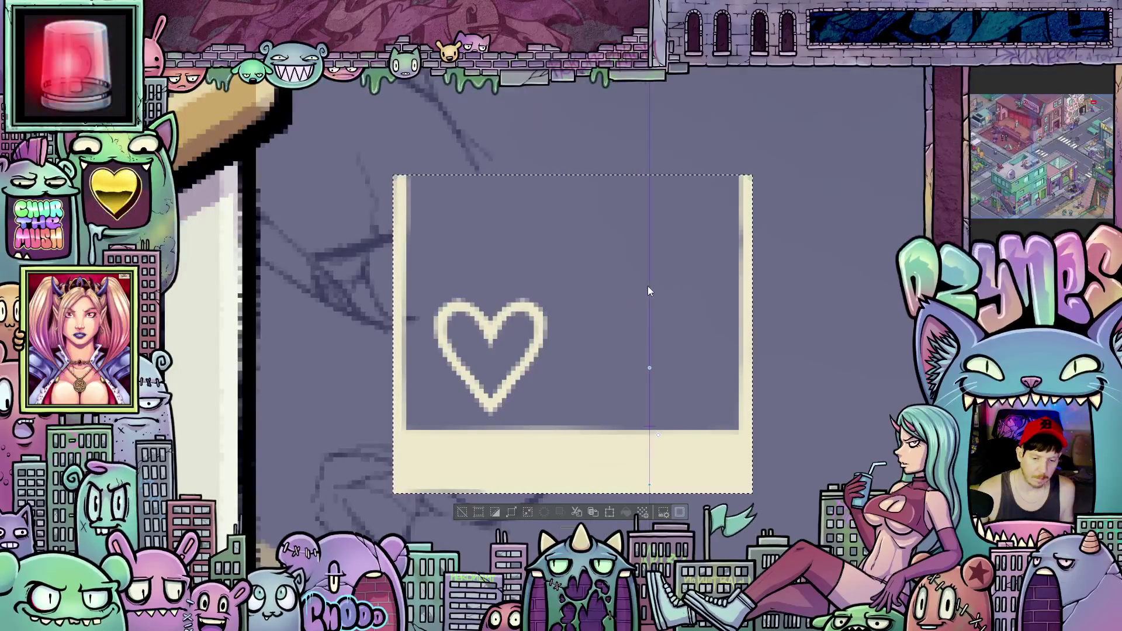
scroll(655, 294, up, 1)
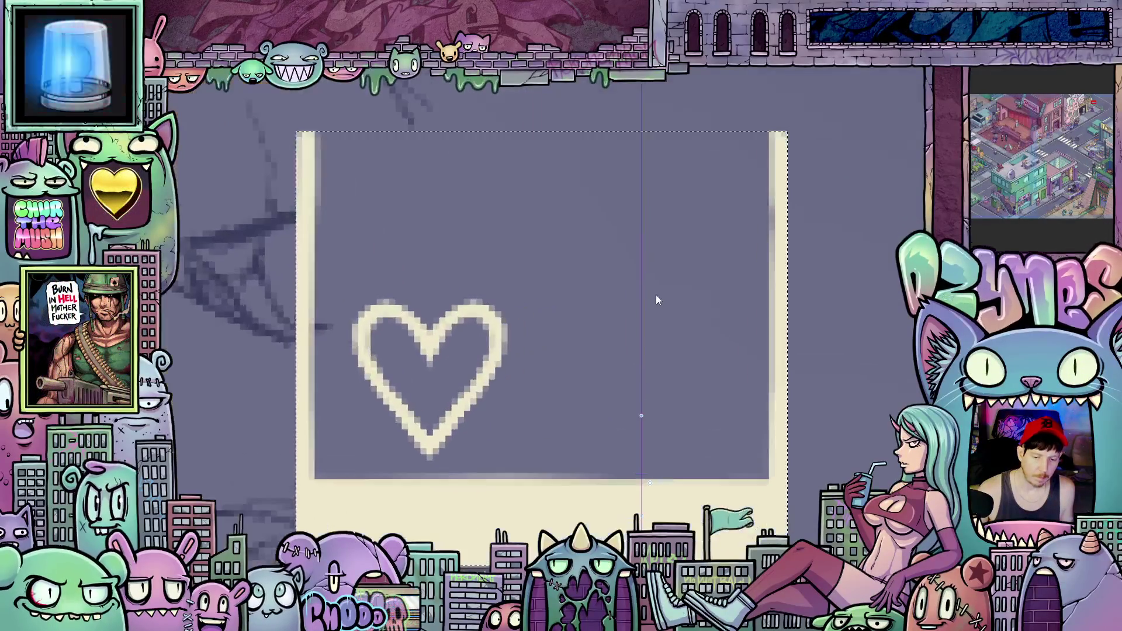
key(b)
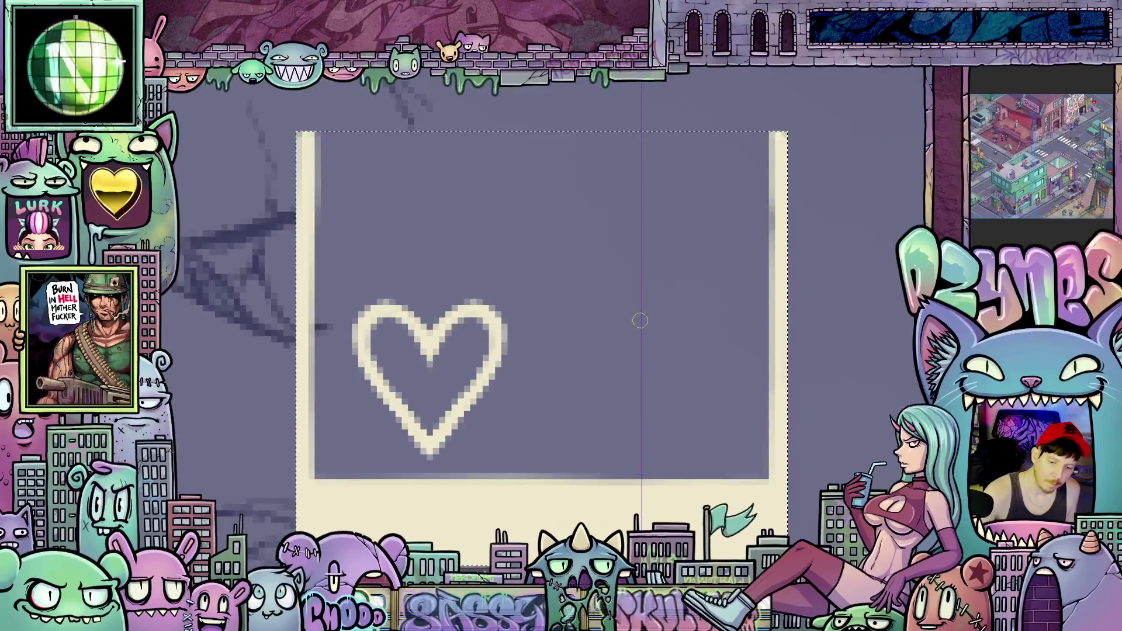
mouse_move(639, 240)
mouse_down()
mouse_move(612, 215)
mouse_move(578, 221)
mouse_move(562, 274)
mouse_move(585, 336)
mouse_move(634, 404)
mouse_move(579, 333)
mouse_move(554, 265)
mouse_move(578, 213)
mouse_move(641, 233)
mouse_move(640, 264)
mouse_move(581, 231)
mouse_move(560, 239)
mouse_move(564, 281)
mouse_move(638, 419)
mouse_move(700, 321)
mouse_move(720, 239)
mouse_up()
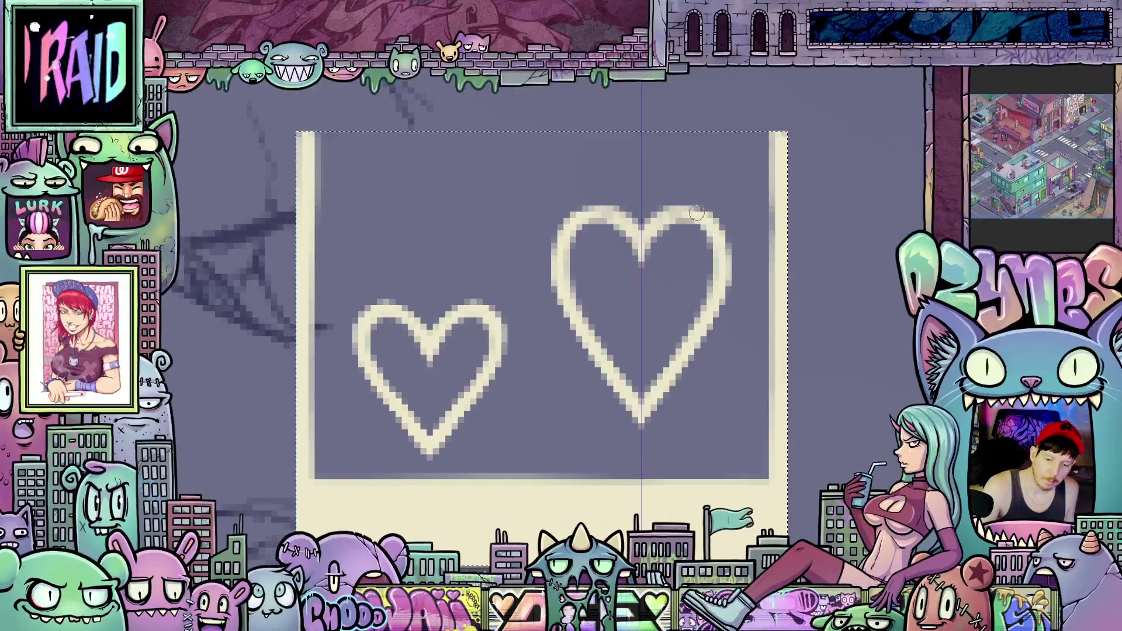
- Move the symmetry guide back over the small heart and draw a fainter, smaller heart above it
mouse_move(653, 226)
mouse_down()
mouse_move(614, 394)
mouse_move(692, 358)
mouse_move(597, 422)
mouse_up()
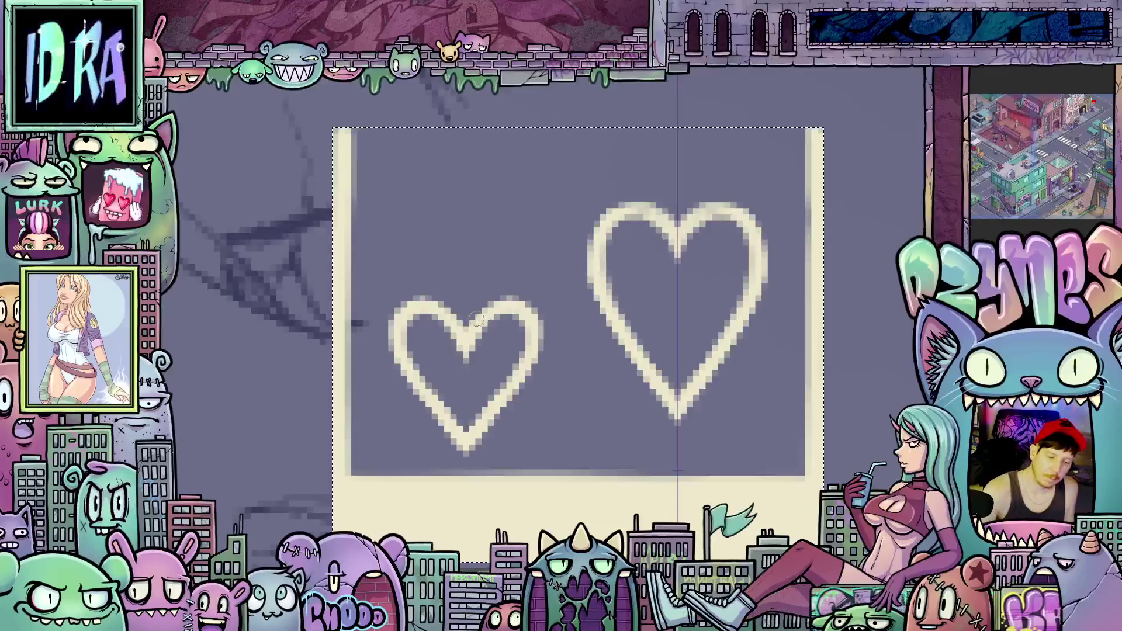
drag(658, 377, 651, 431)
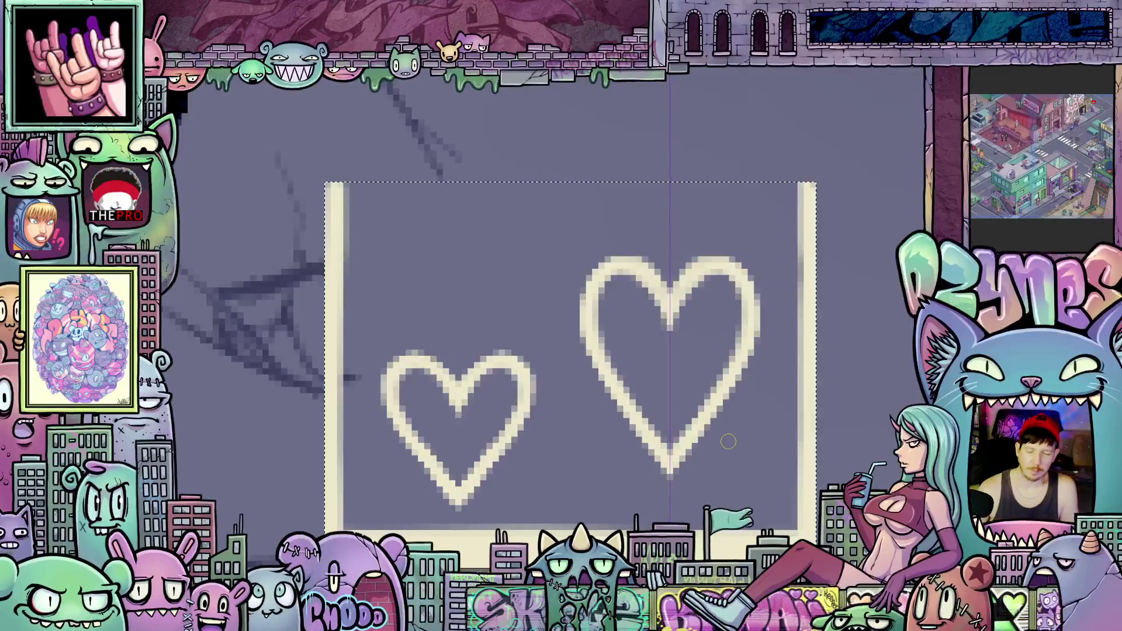
scroll(649, 458, down, 2)
scroll(555, 351, up, 2)
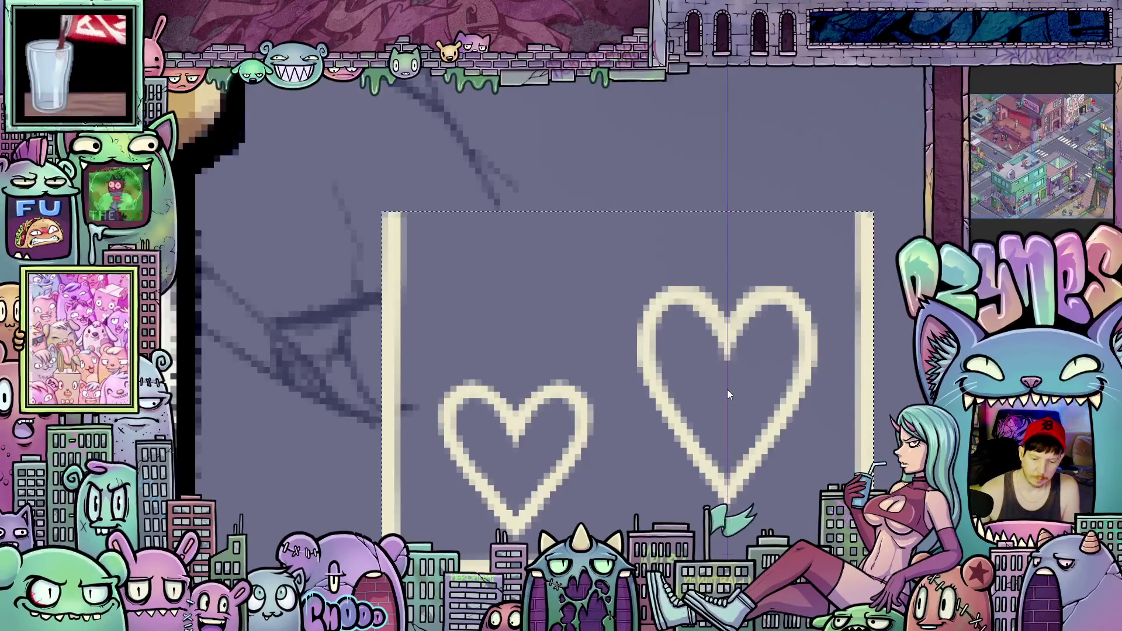
drag(716, 392, 552, 360)
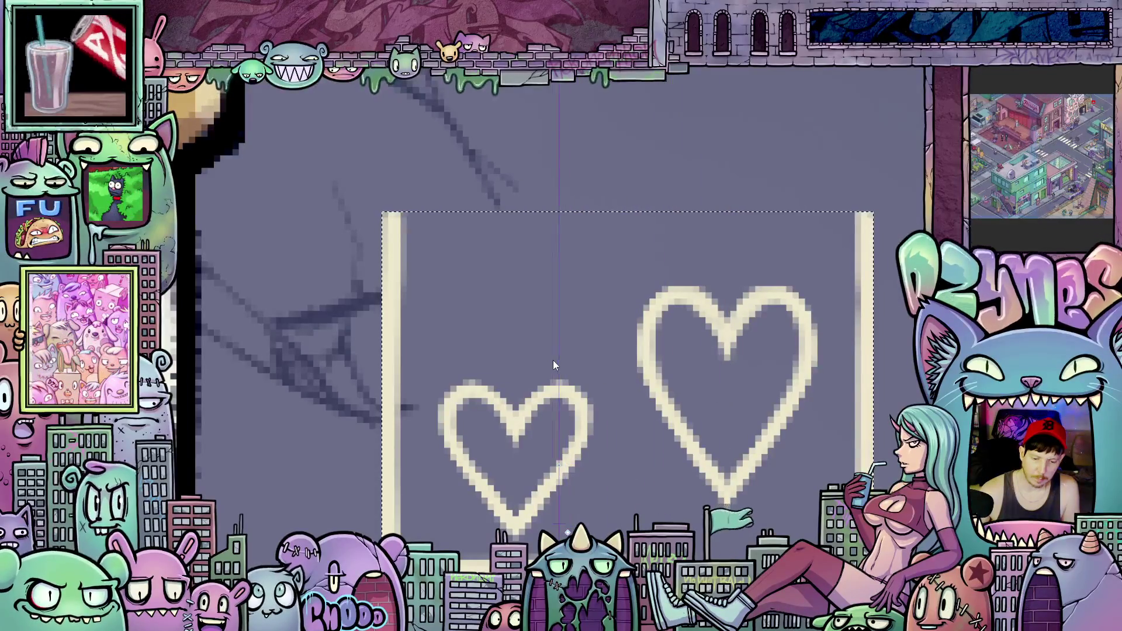
scroll(576, 294, up, 1)
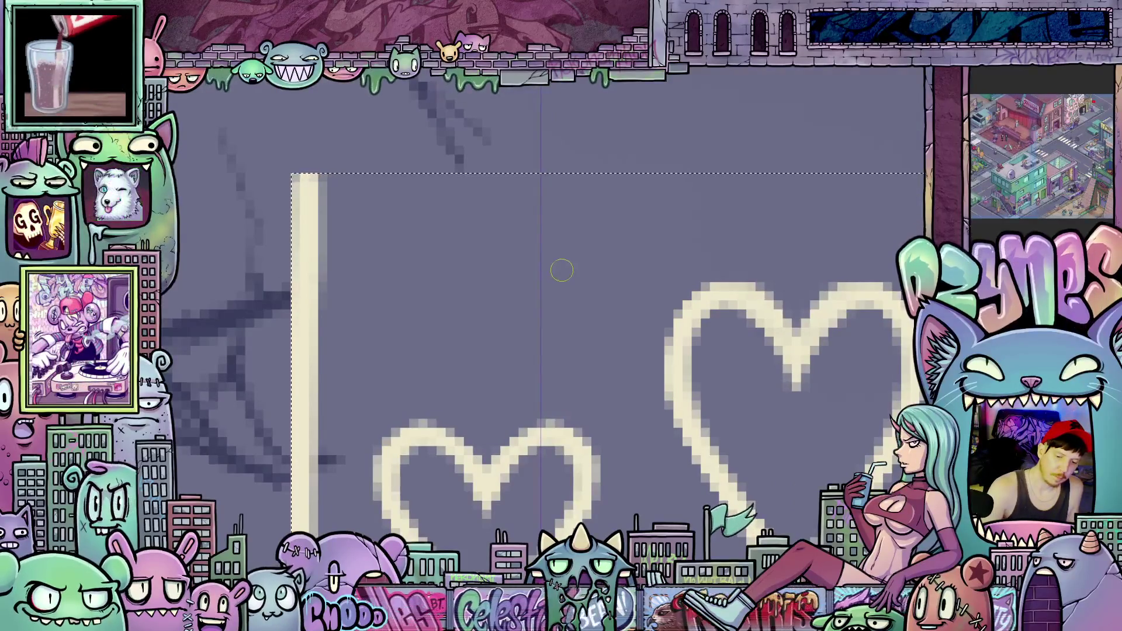
mouse_move(547, 269)
mouse_down()
mouse_move(581, 239)
mouse_move(605, 266)
mouse_move(548, 335)
mouse_up()
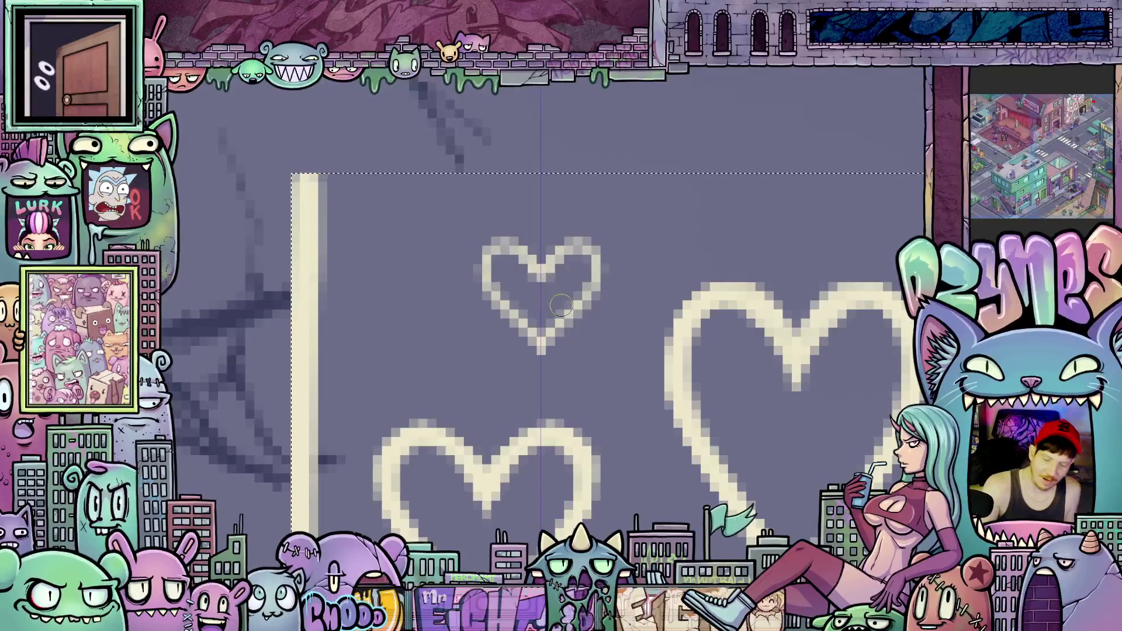
- Repaint both sides of the top heart so it becomes a solid cream heart
mouse_move(546, 349)
mouse_down()
mouse_move(595, 282)
mouse_move(596, 261)
mouse_move(566, 243)
mouse_move(543, 269)
mouse_move(582, 244)
mouse_up()
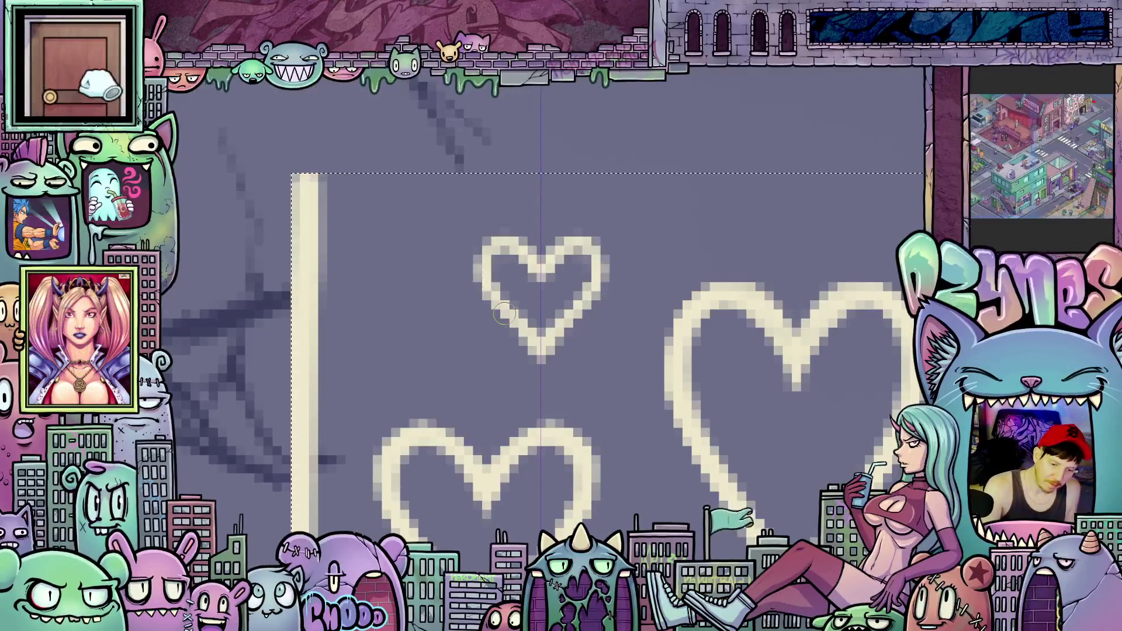
scroll(620, 436, down, 3)
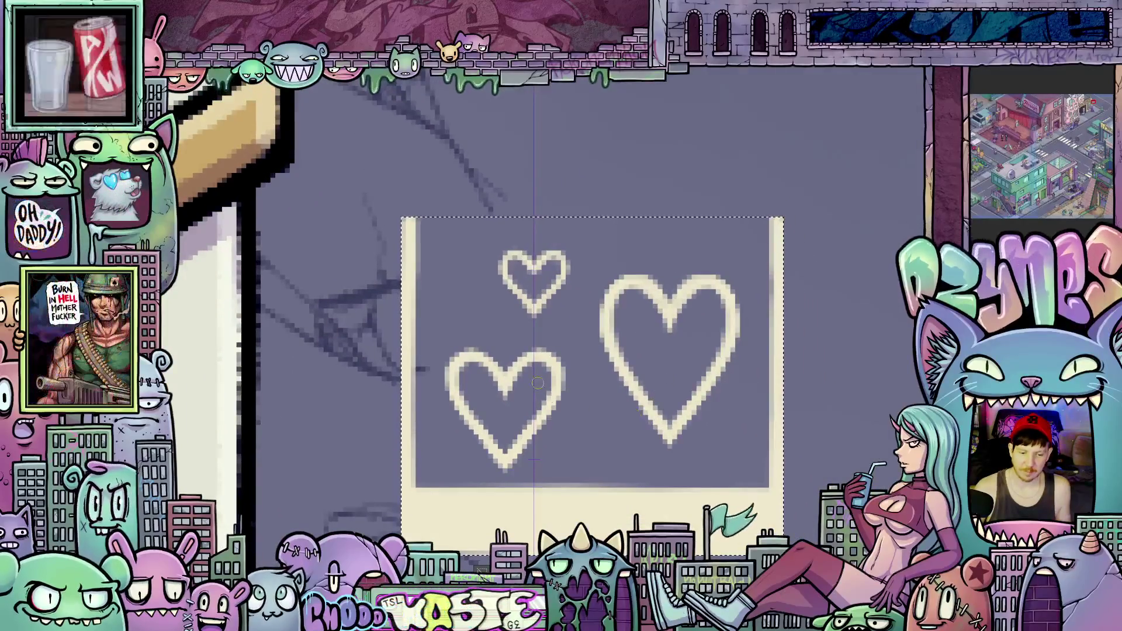
scroll(595, 439, up, 2)
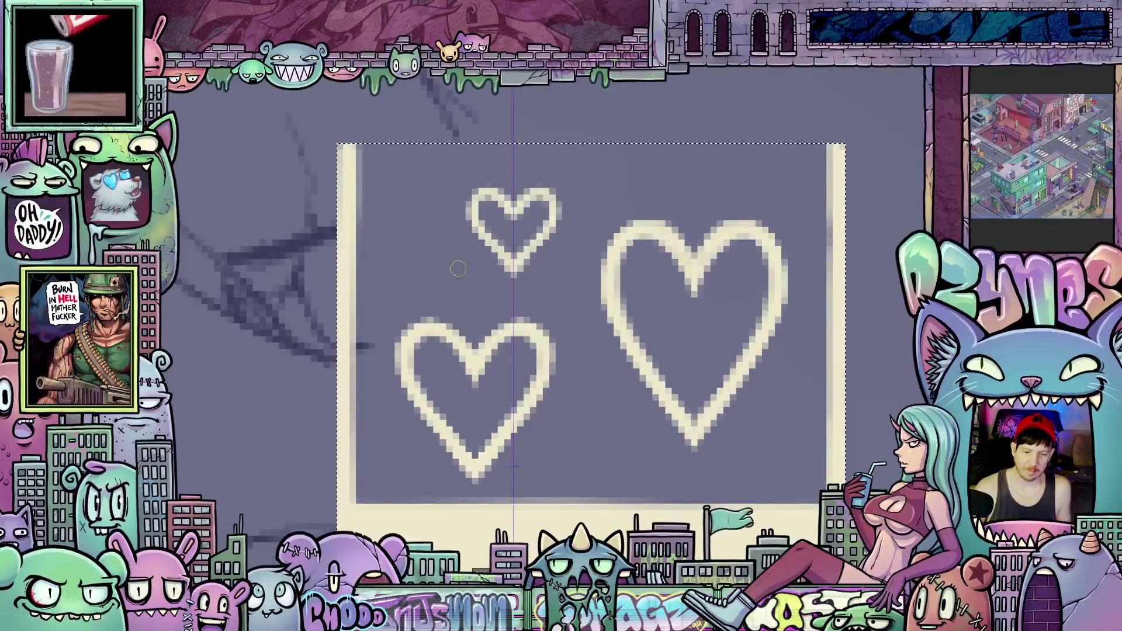
scroll(508, 234, up, 1)
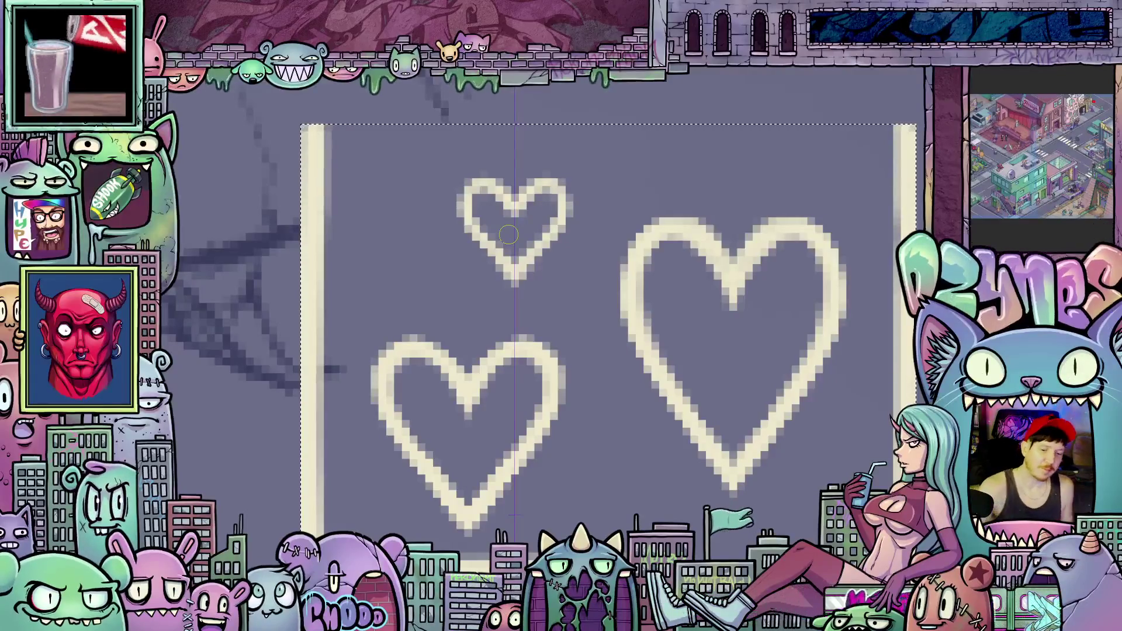
mouse_move(478, 202)
mouse_down()
mouse_move(475, 219)
mouse_move(490, 239)
mouse_move(485, 199)
mouse_move(513, 262)
mouse_up()
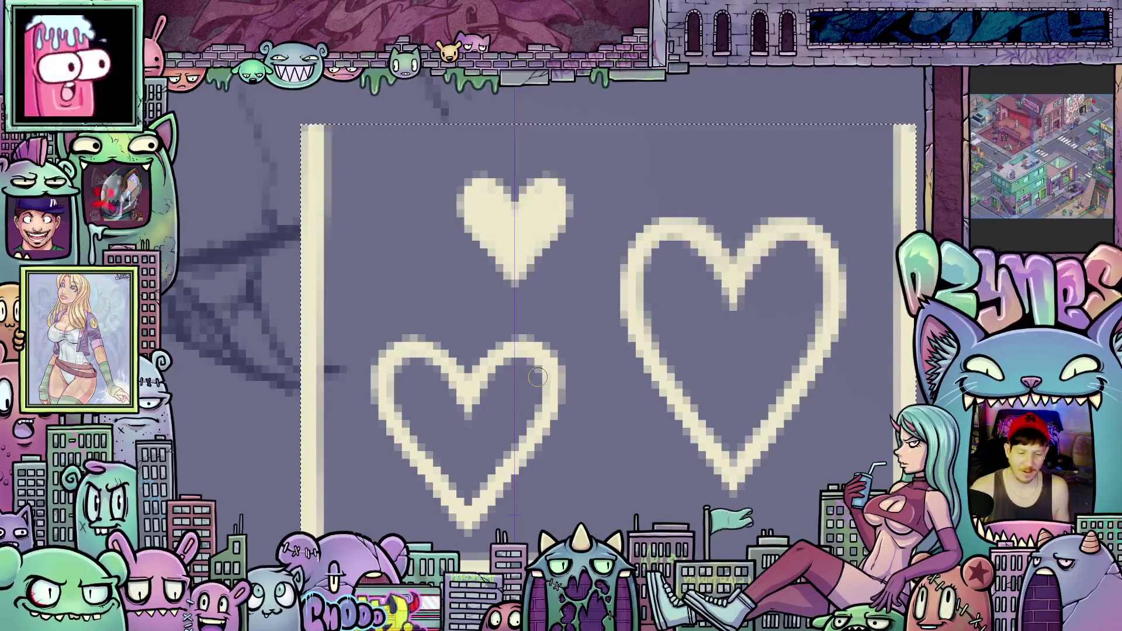
scroll(514, 463, down, 3)
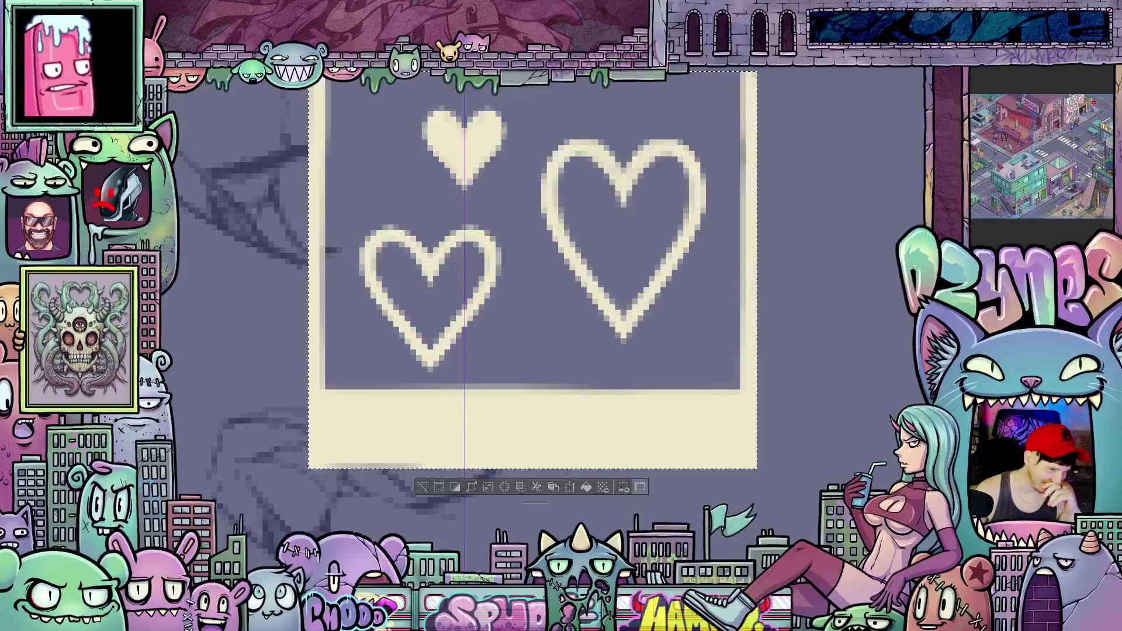
- Move the symmetry guide between the outlined hearts and paint a tiny filled cream heart there
drag(464, 206, 541, 333)
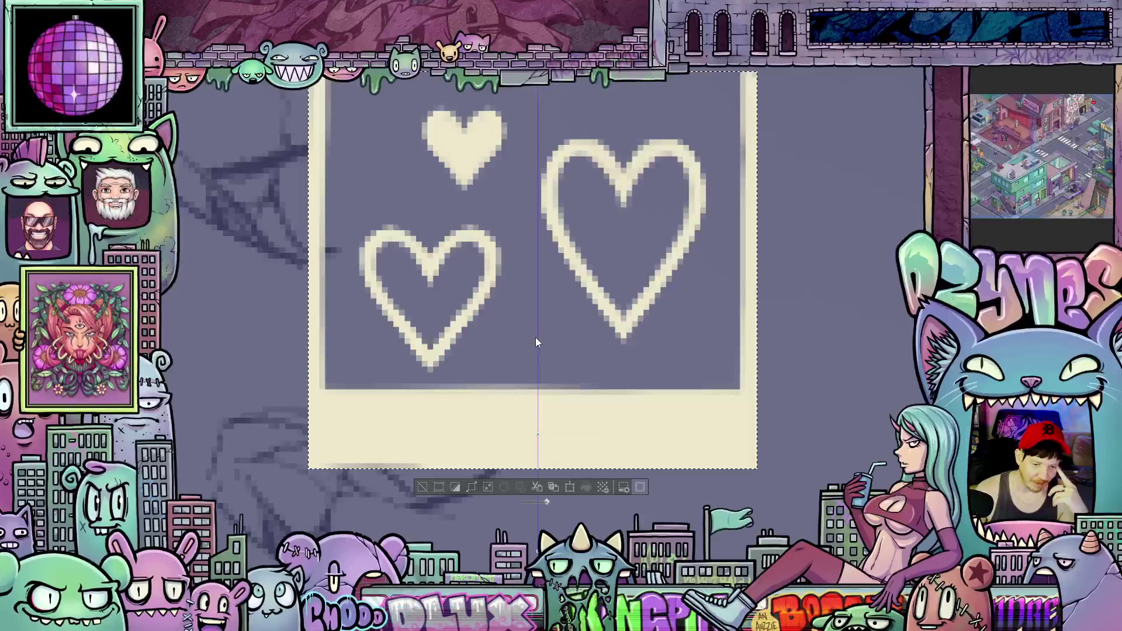
scroll(535, 337, up, 3)
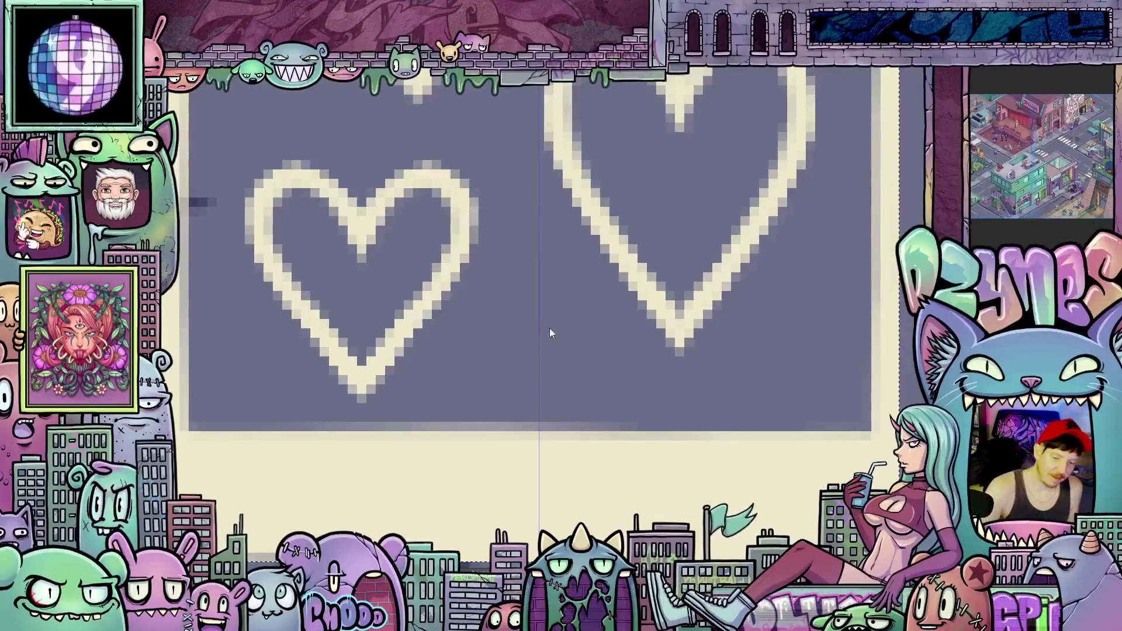
mouse_move(541, 315)
mouse_down()
mouse_move(536, 300)
mouse_move(526, 306)
mouse_move(570, 341)
mouse_move(538, 377)
mouse_move(561, 327)
mouse_move(538, 329)
mouse_move(559, 316)
mouse_move(514, 322)
mouse_move(535, 344)
mouse_up()
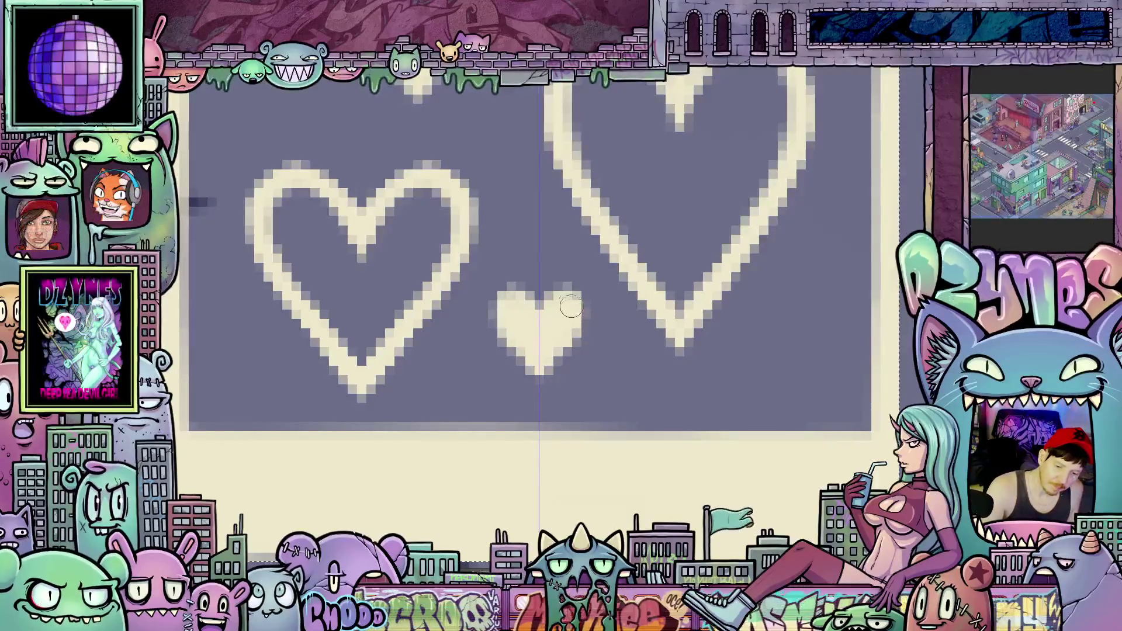
scroll(572, 344, down, 8)
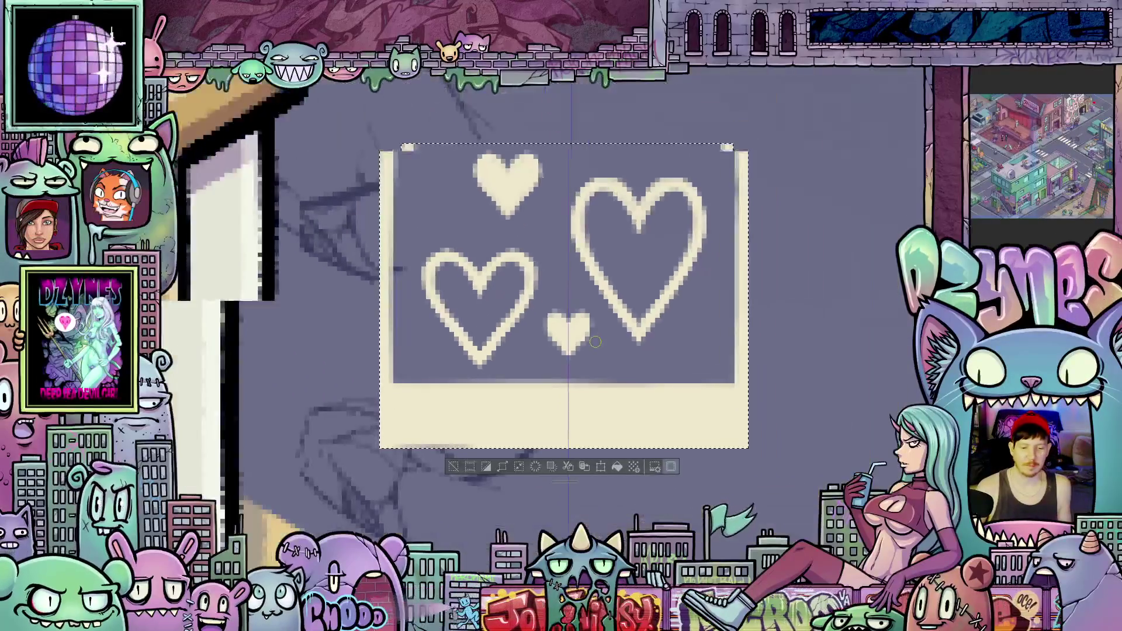
scroll(624, 299, up, 1)
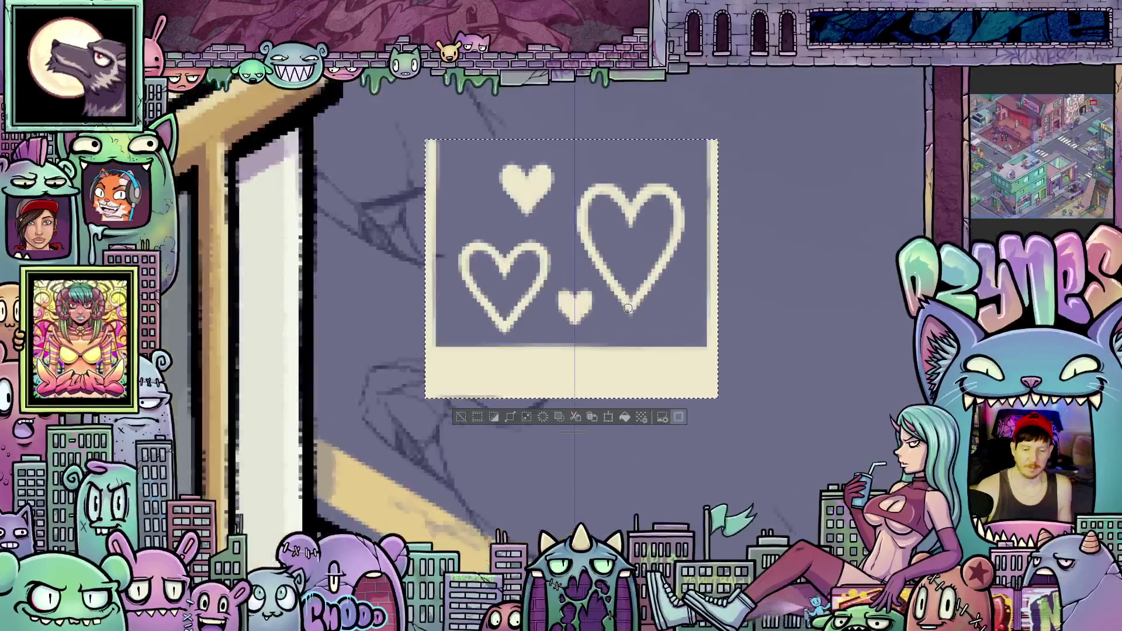
scroll(655, 289, up, 1)
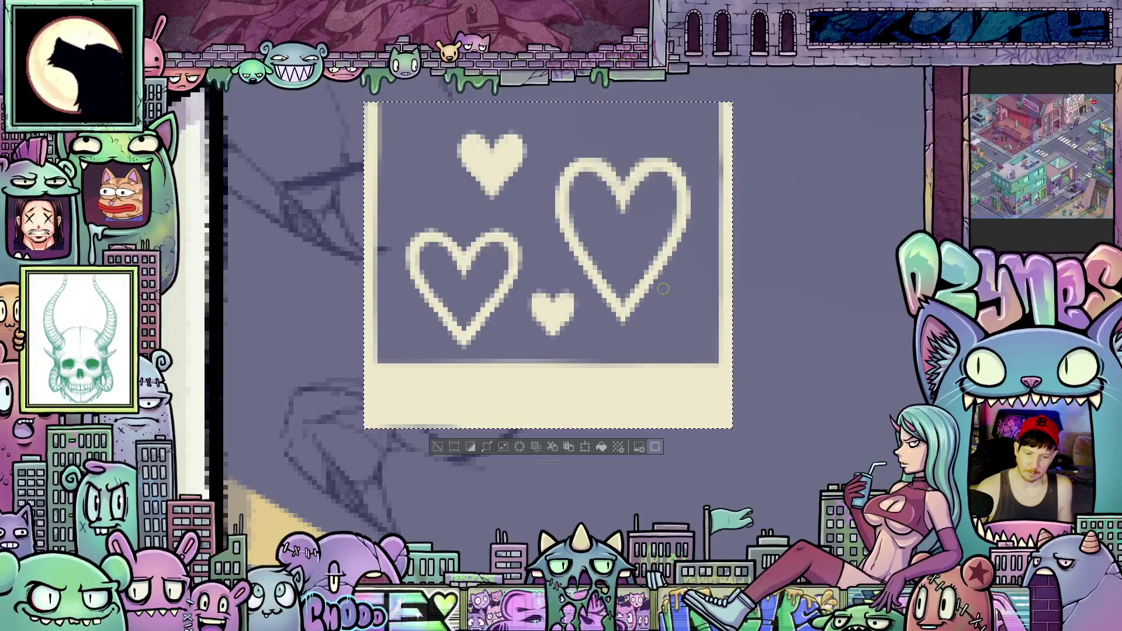
scroll(648, 354, up, 3)
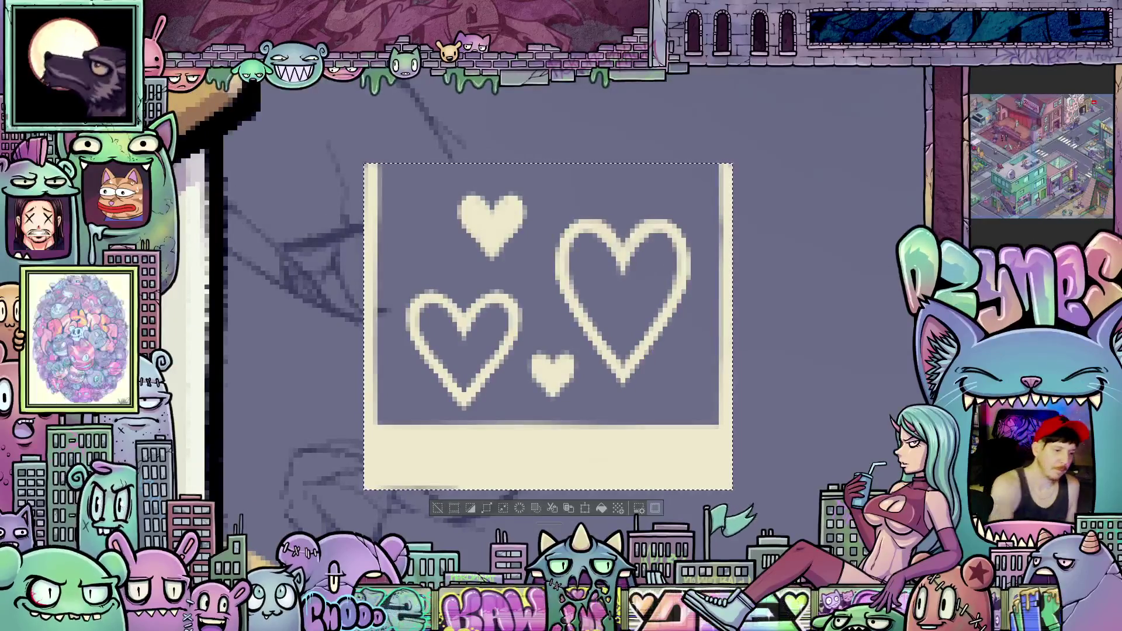
- Shift the selection boundary up and left, then clear the selection
drag(619, 383, 567, 319)
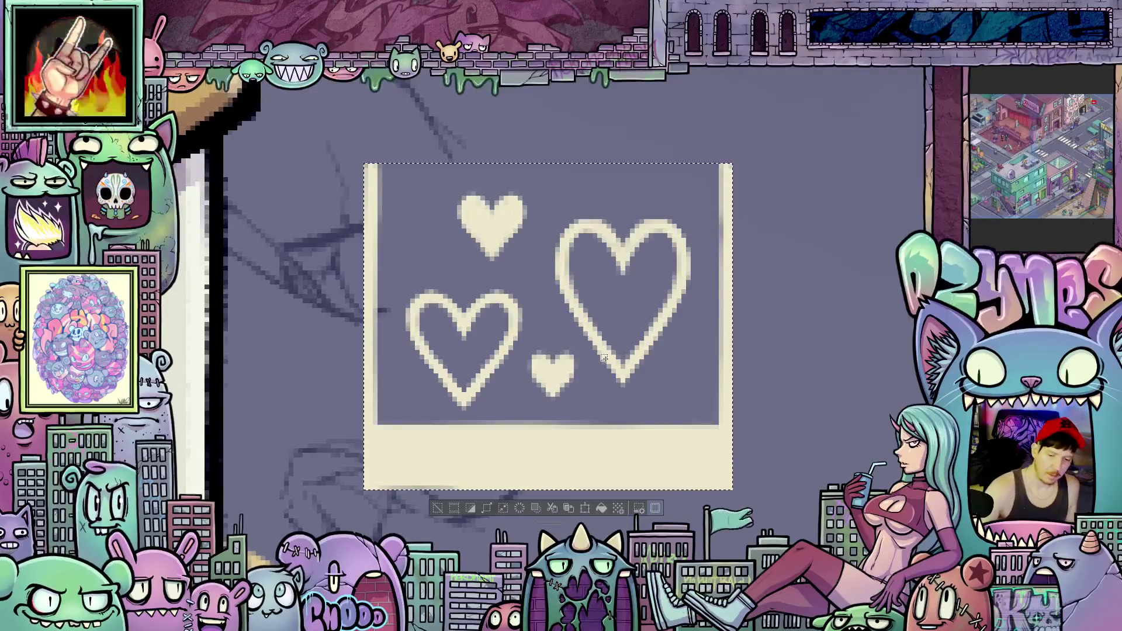
scroll(590, 345, down, 5)
scroll(594, 352, down, 3)
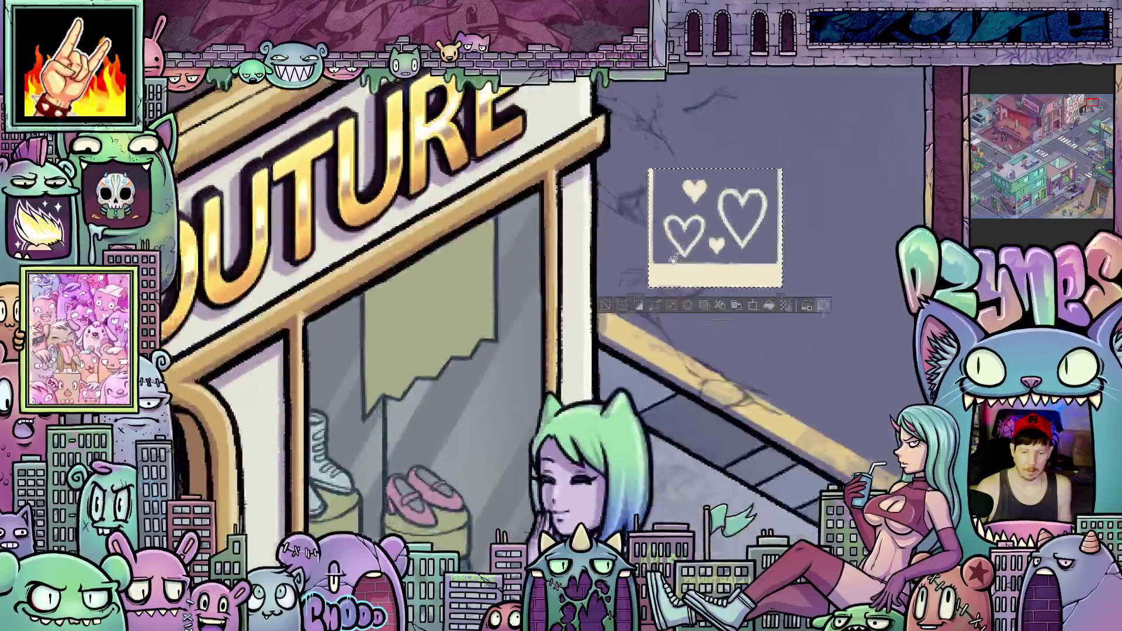
scroll(602, 386, up, 3)
key(ctrl+d)
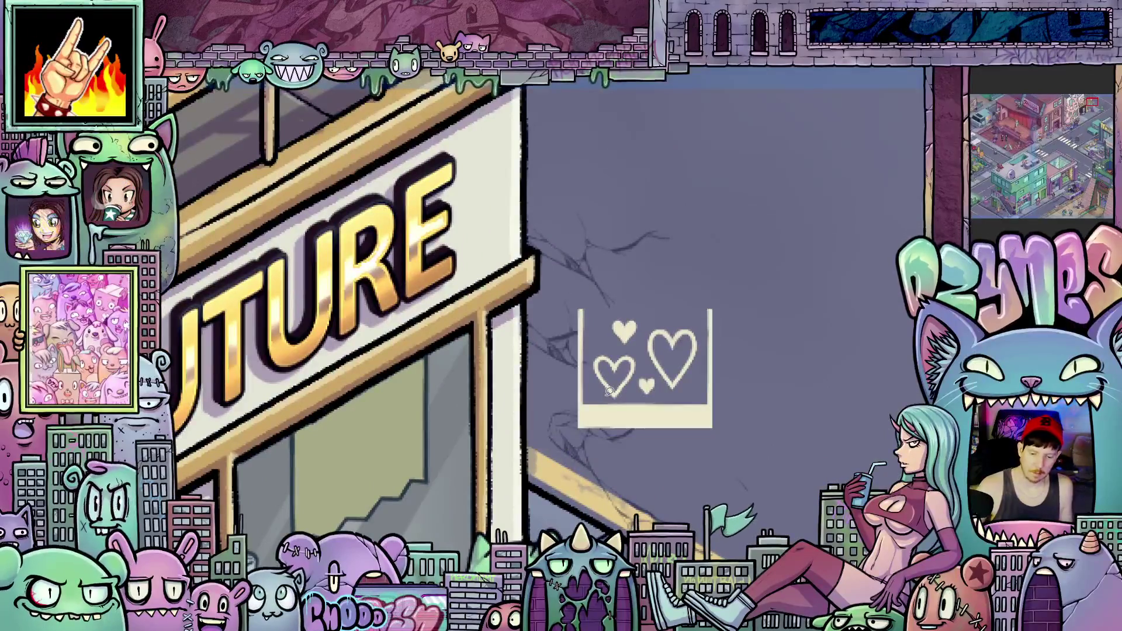
- Select the large heart, shrink it slightly and nudge it up
scroll(699, 351, up, 3)
mouse_move(710, 353)
mouse_down()
mouse_move(693, 301)
mouse_move(622, 310)
mouse_move(619, 394)
mouse_move(678, 418)
mouse_up()
key(ctrl+t)
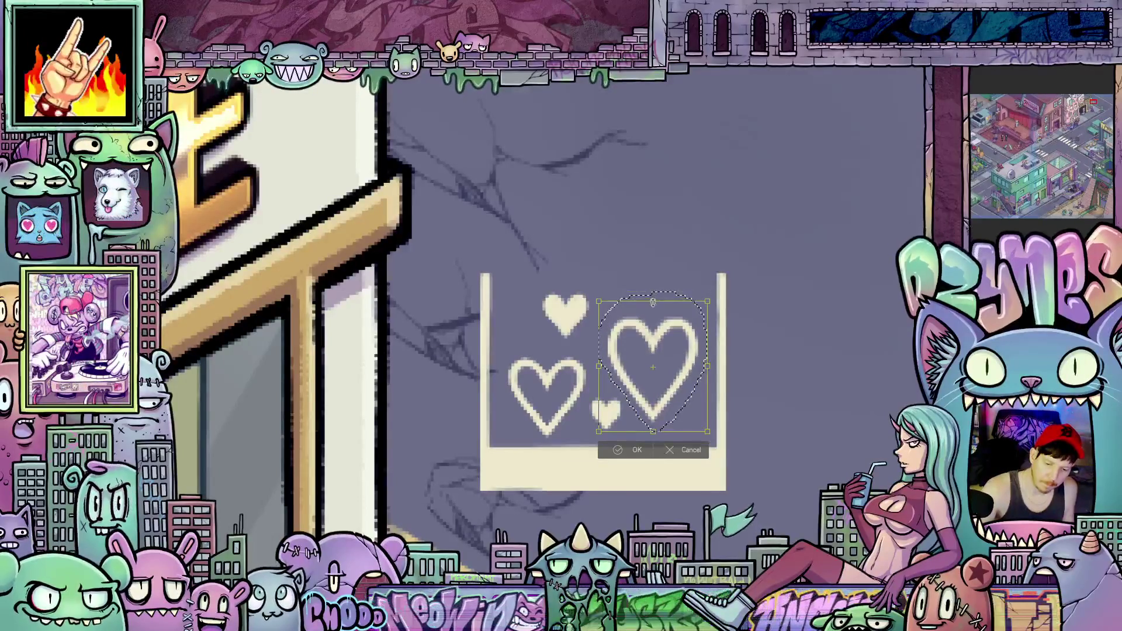
drag(653, 302, 653, 302)
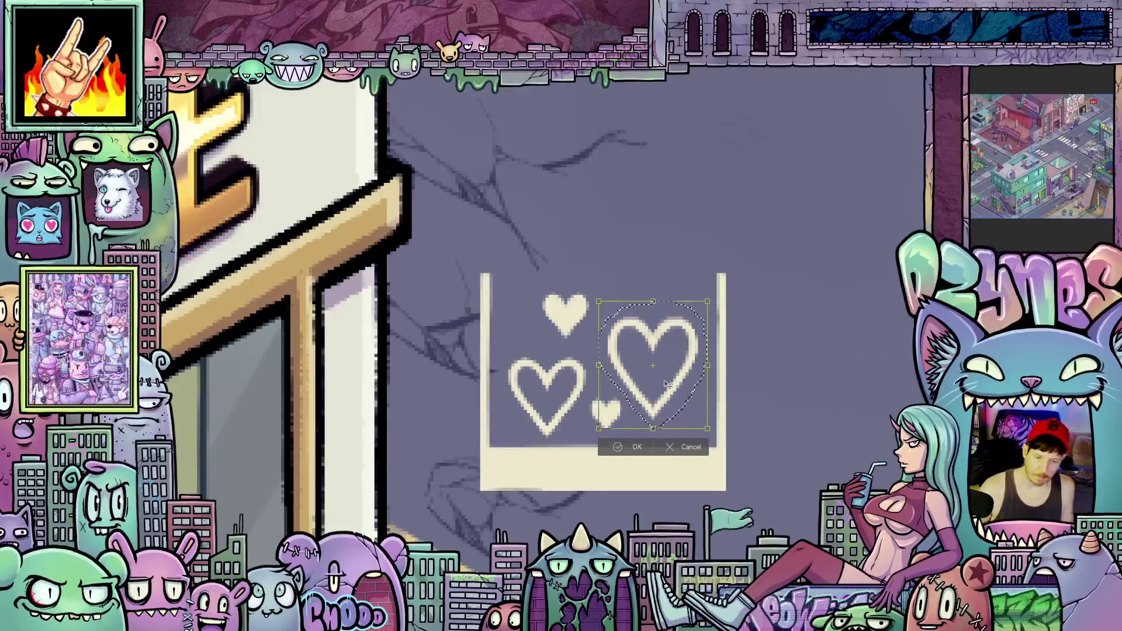
key(Up)
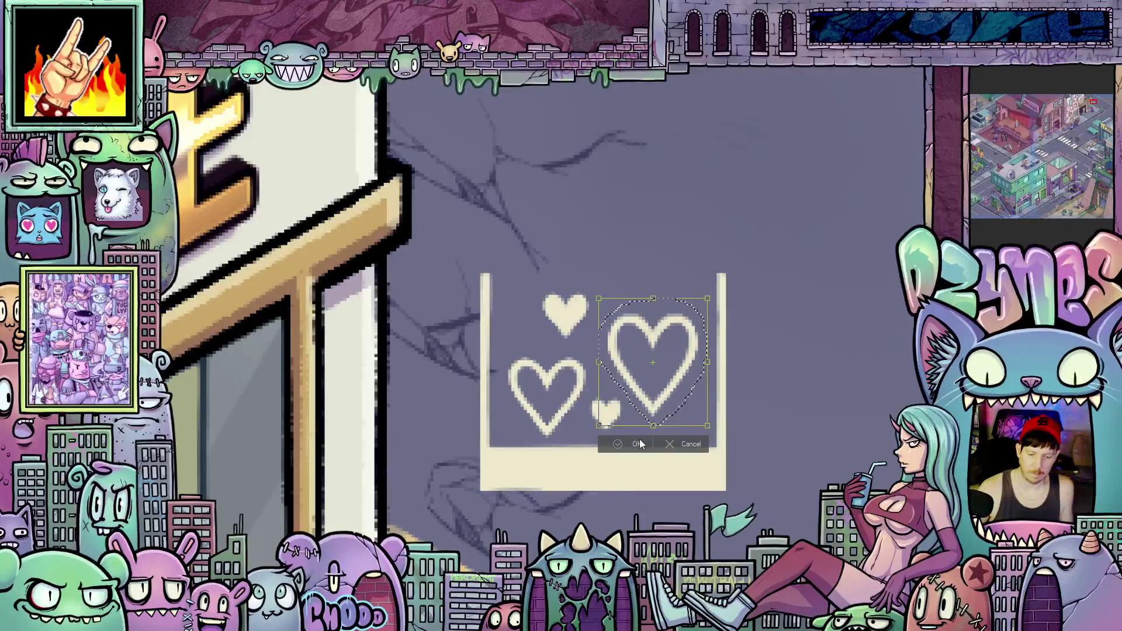
click(637, 445)
- Commit the hearts polaroid's perspective fit onto the shop window glass
scroll(800, 384, down, 2)
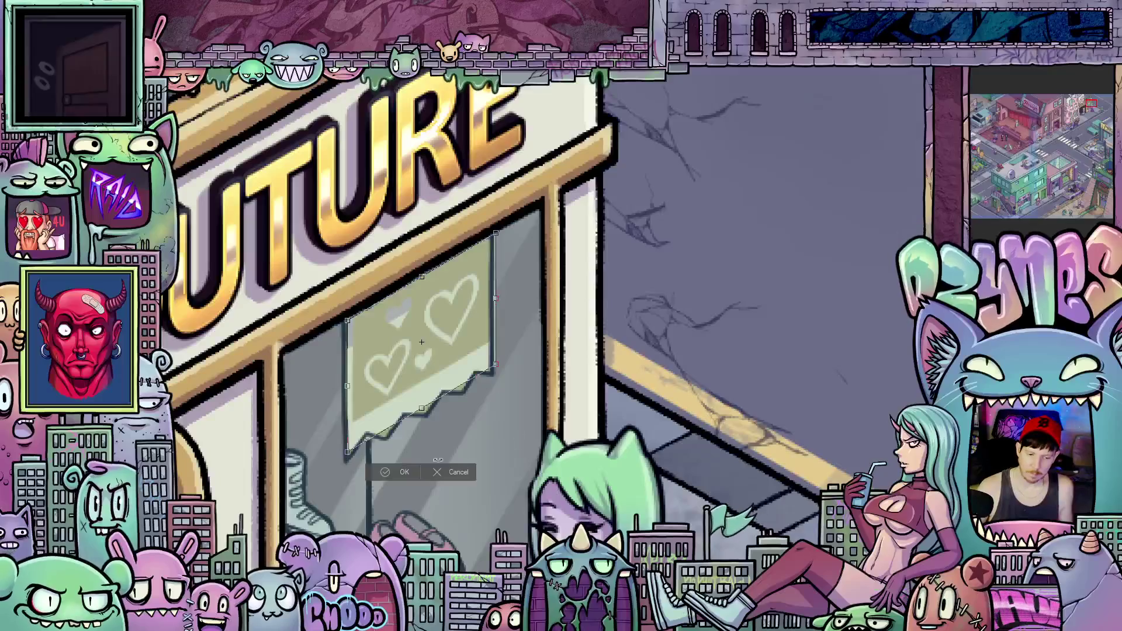
click(401, 472)
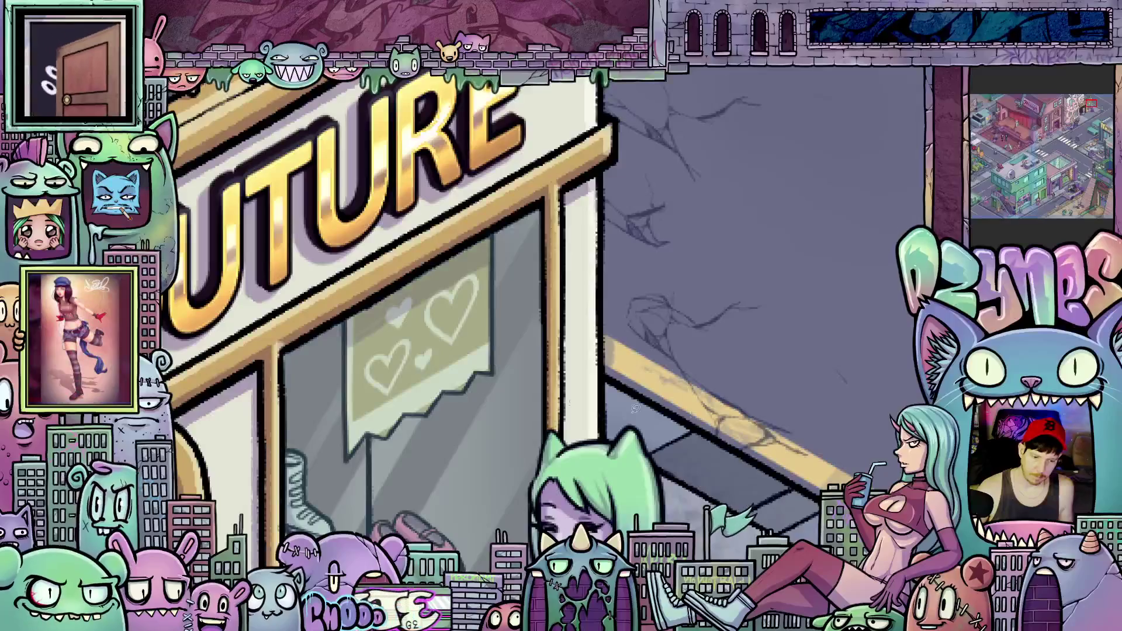
scroll(426, 378, up, 3)
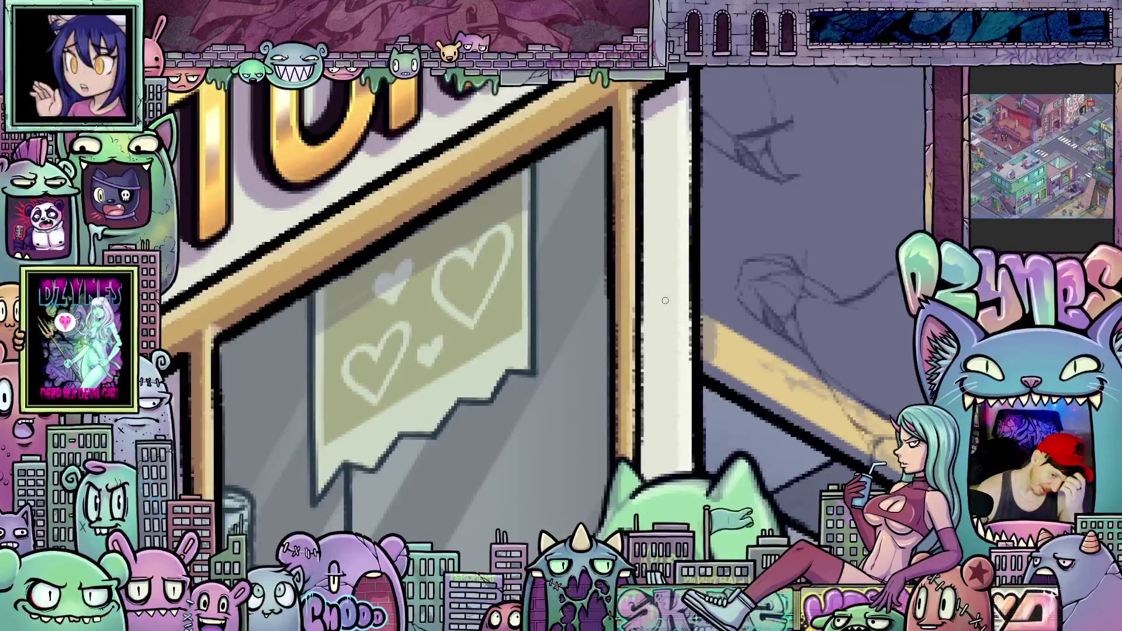
scroll(665, 301, down, 5)
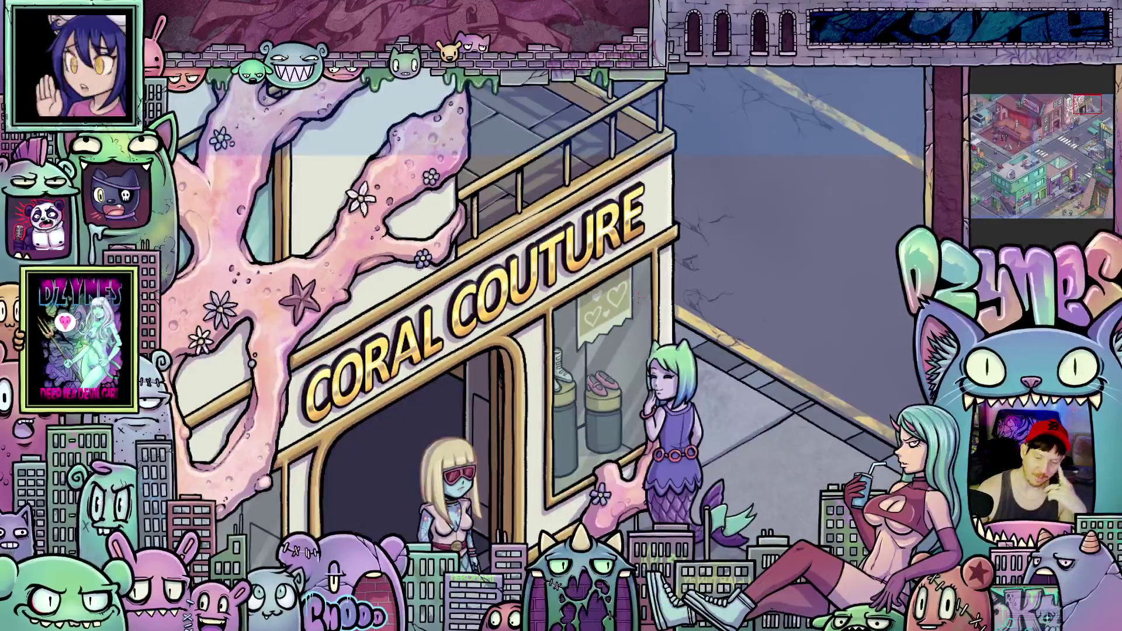
scroll(615, 307, up, 5)
scroll(615, 306, up, 4)
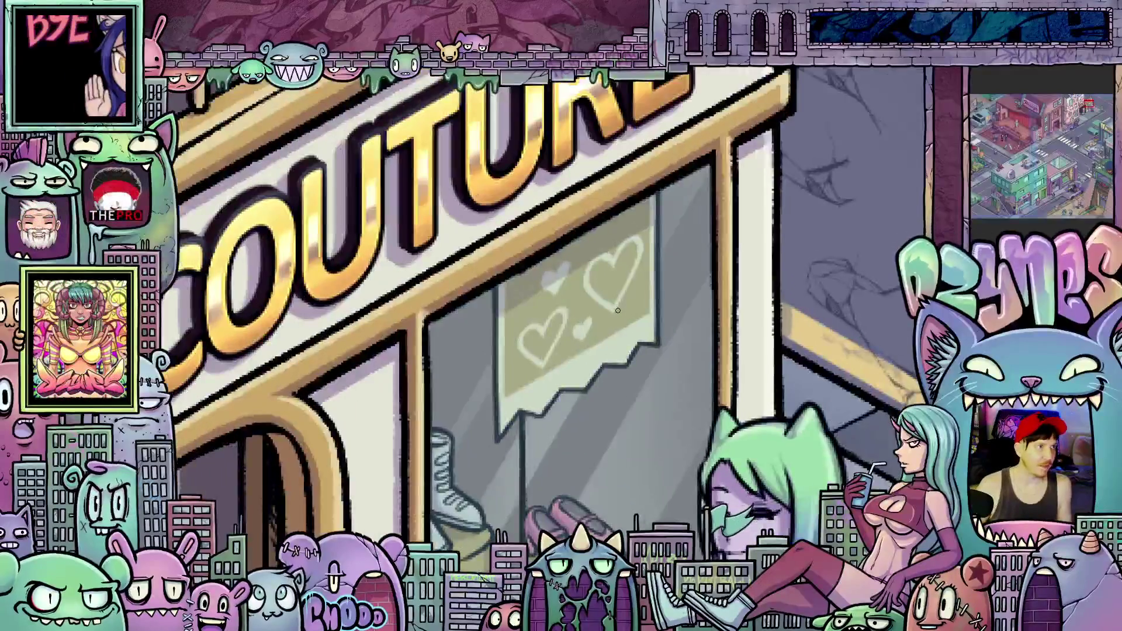
scroll(617, 322, down, 2)
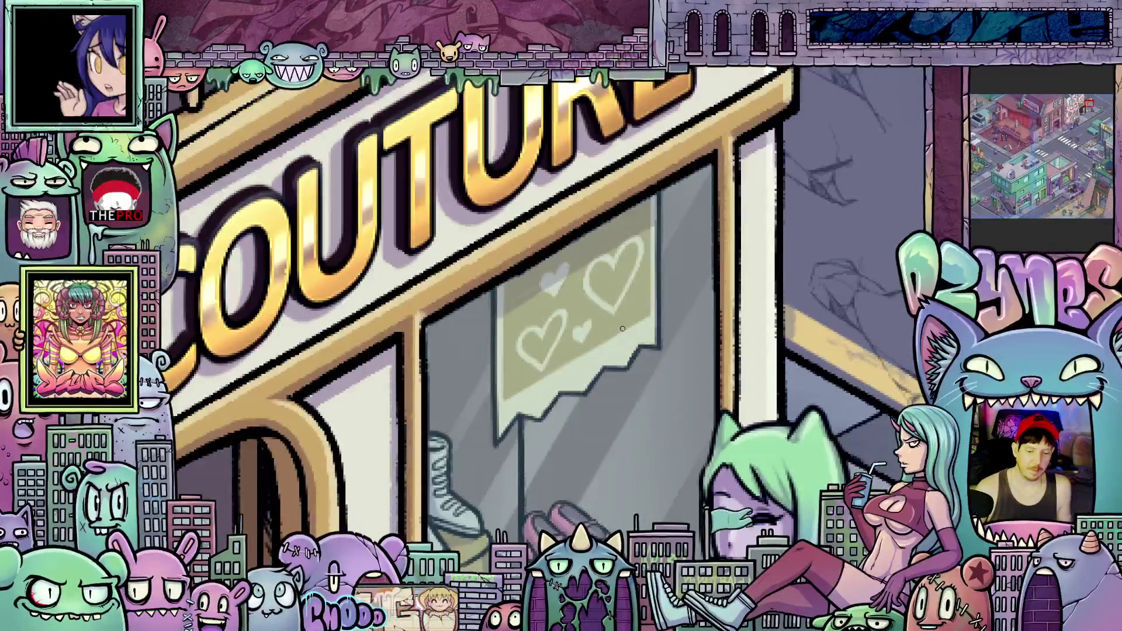
scroll(622, 329, down, 4)
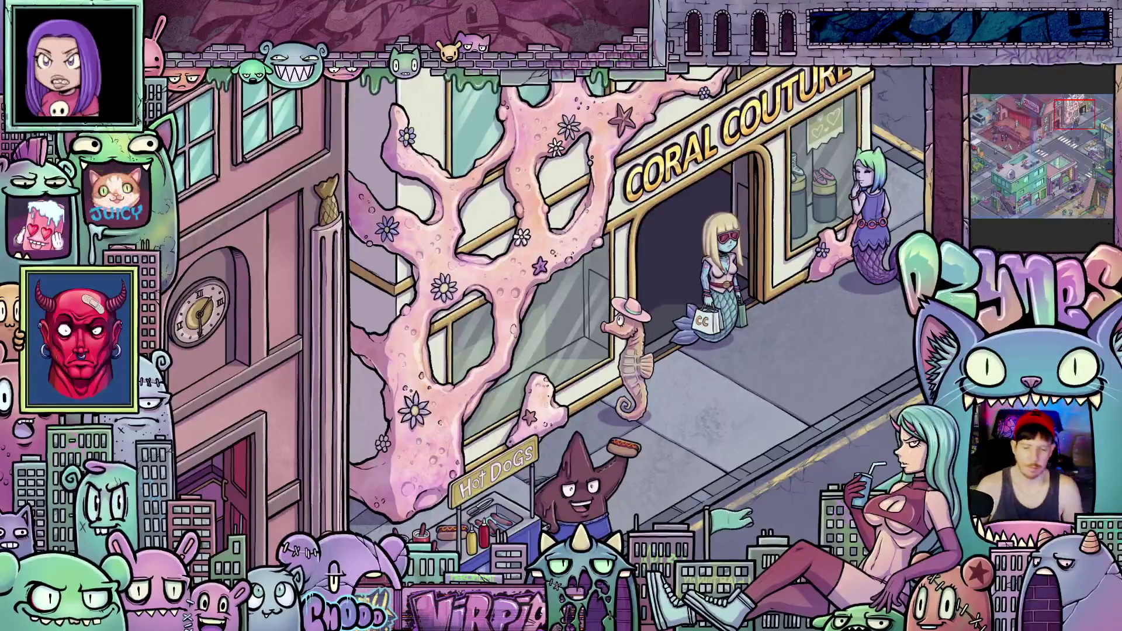
- Zoom and pan the view over to the side window beside the tree and seahorse
scroll(711, 386, down, 1)
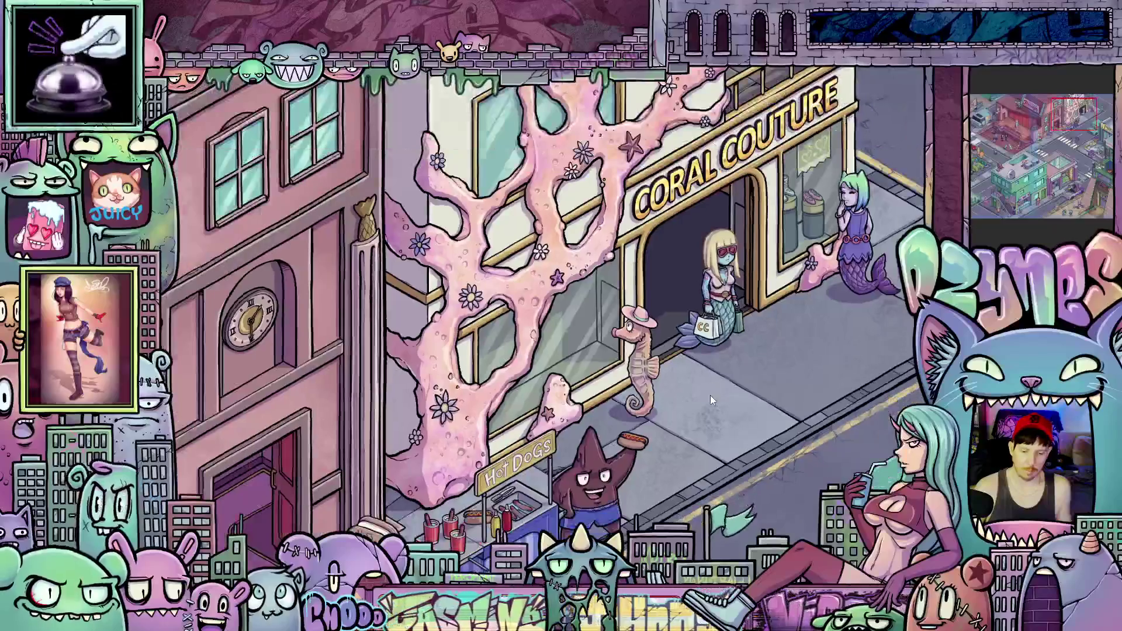
drag(717, 390, 742, 336)
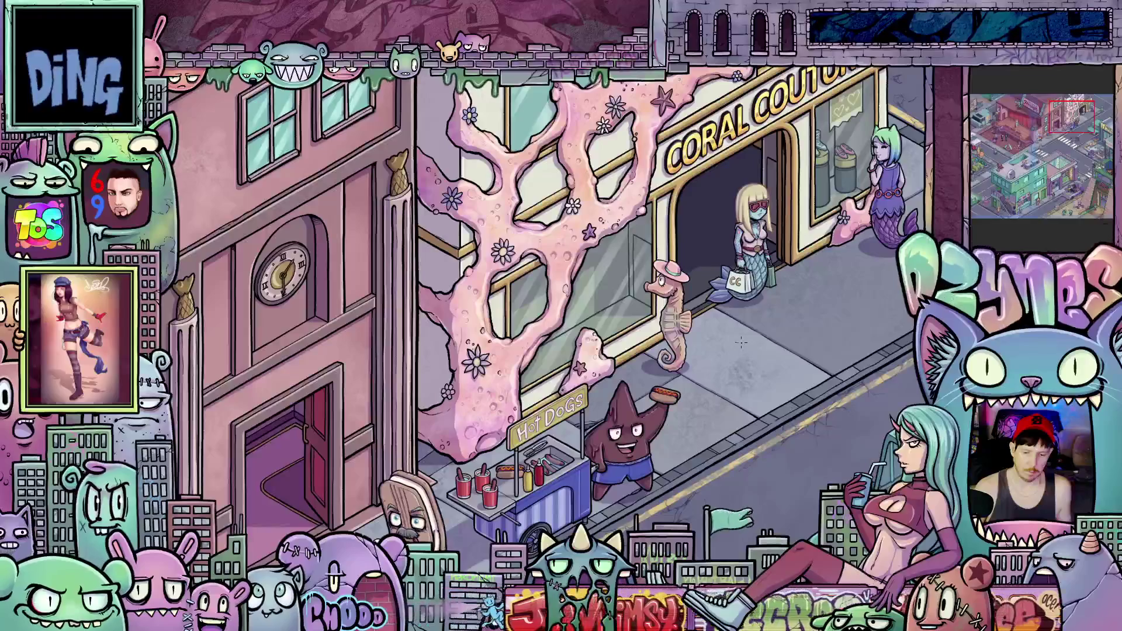
scroll(736, 341, up, 1)
scroll(735, 342, up, 1)
scroll(792, 412, up, 1)
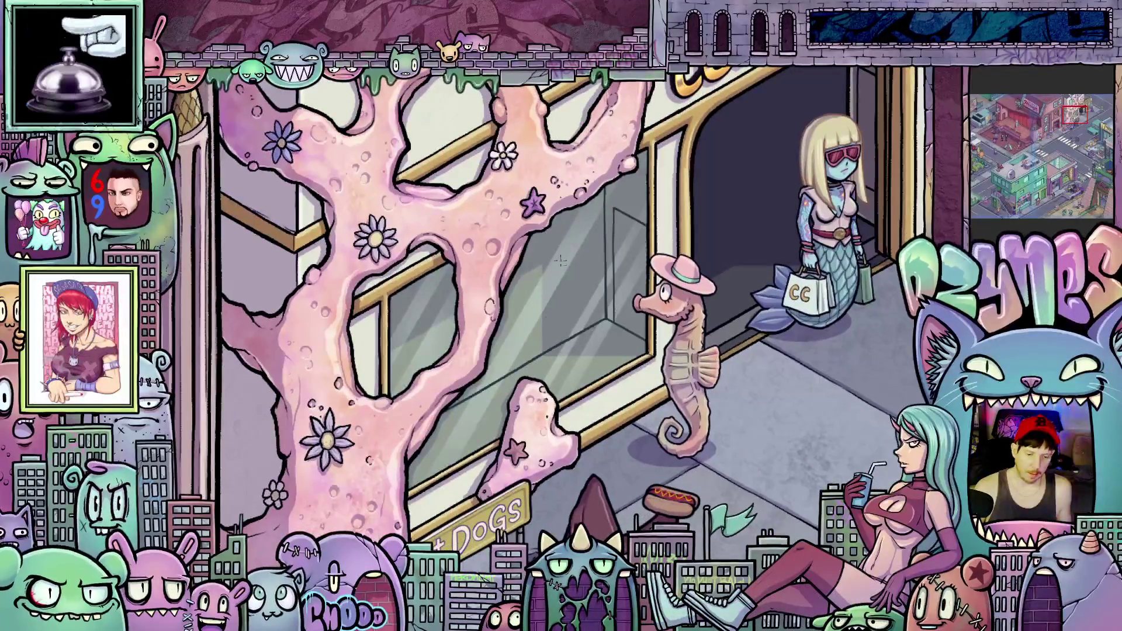
drag(592, 327, 665, 321)
scroll(645, 340, up, 1)
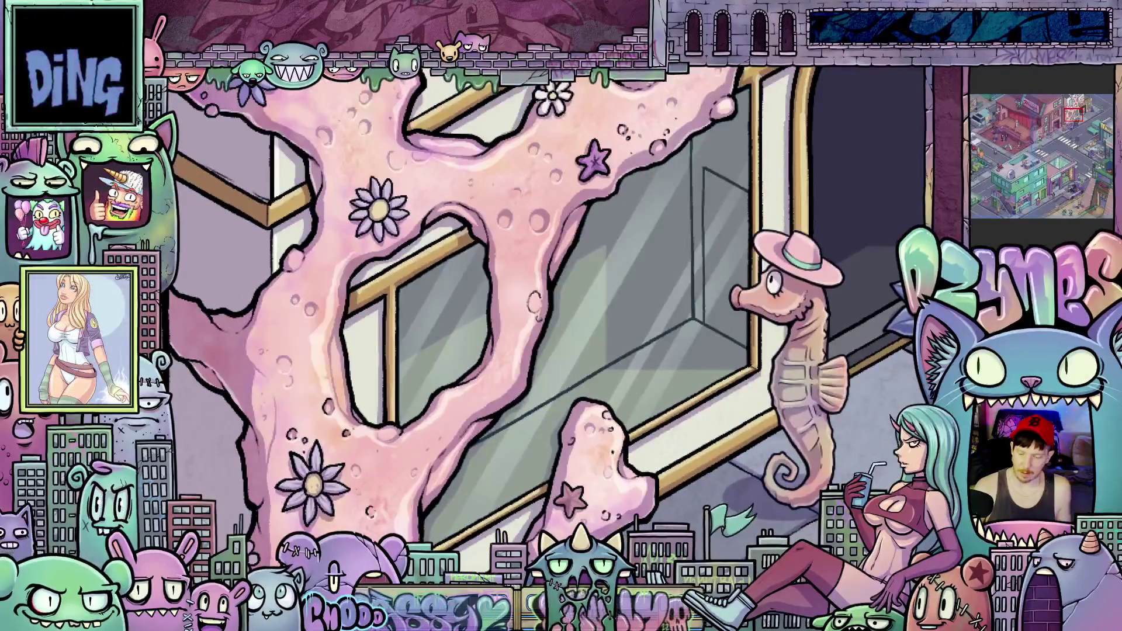
scroll(629, 291, up, 1)
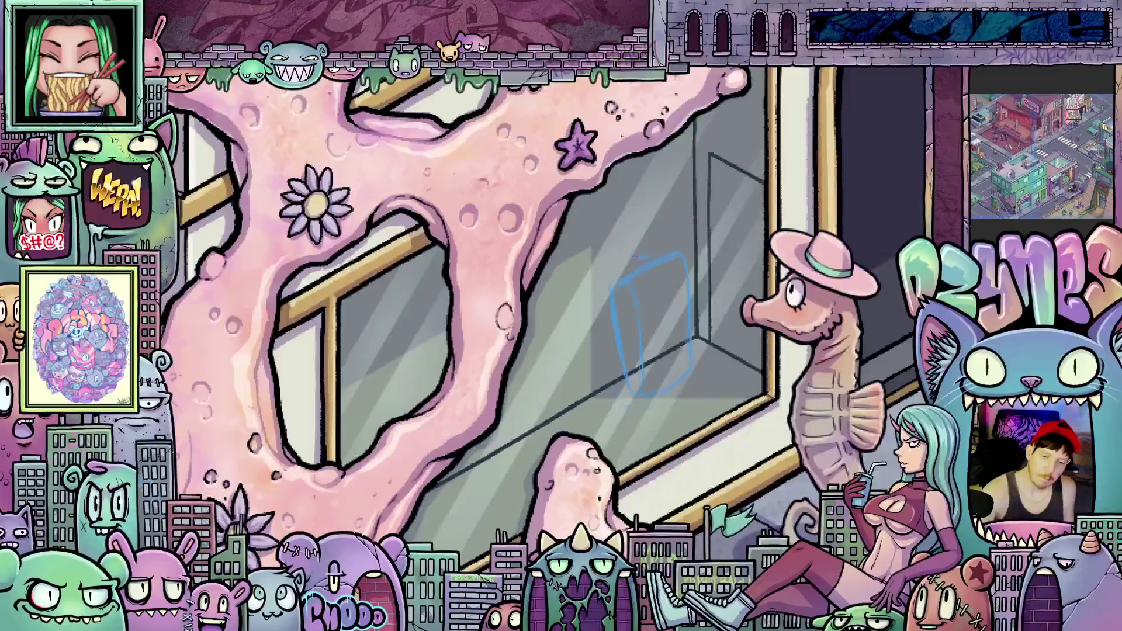
- Draw the mannequin's oval head and neck above the blue torso, then zoom out
drag(646, 193, 627, 257)
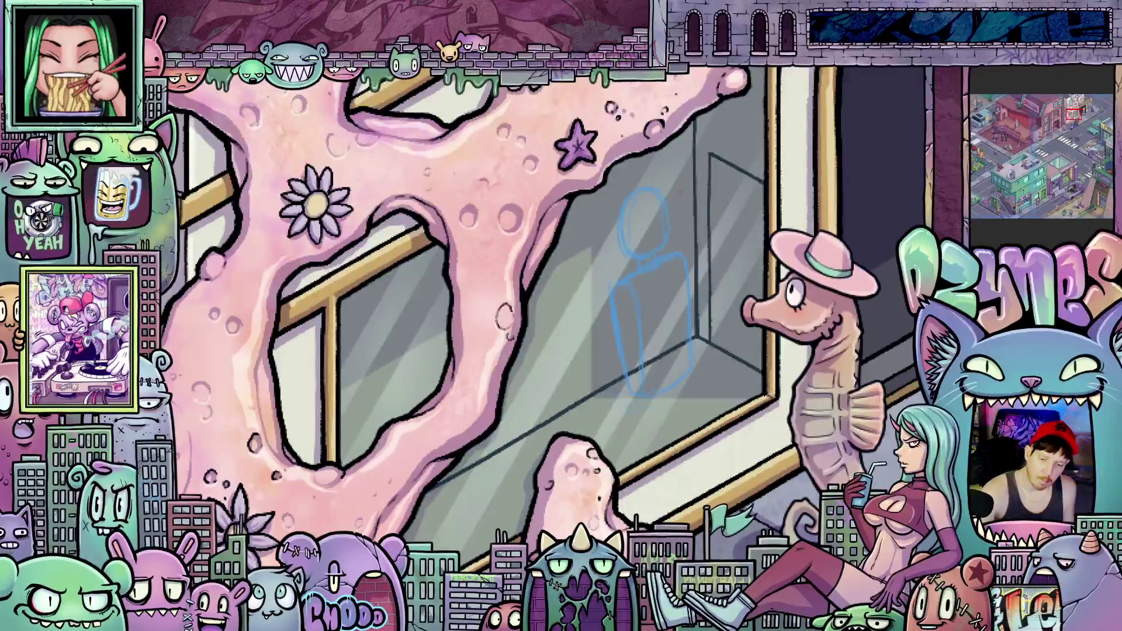
mouse_move(671, 401)
mouse_down()
mouse_move(715, 429)
mouse_move(715, 405)
mouse_up()
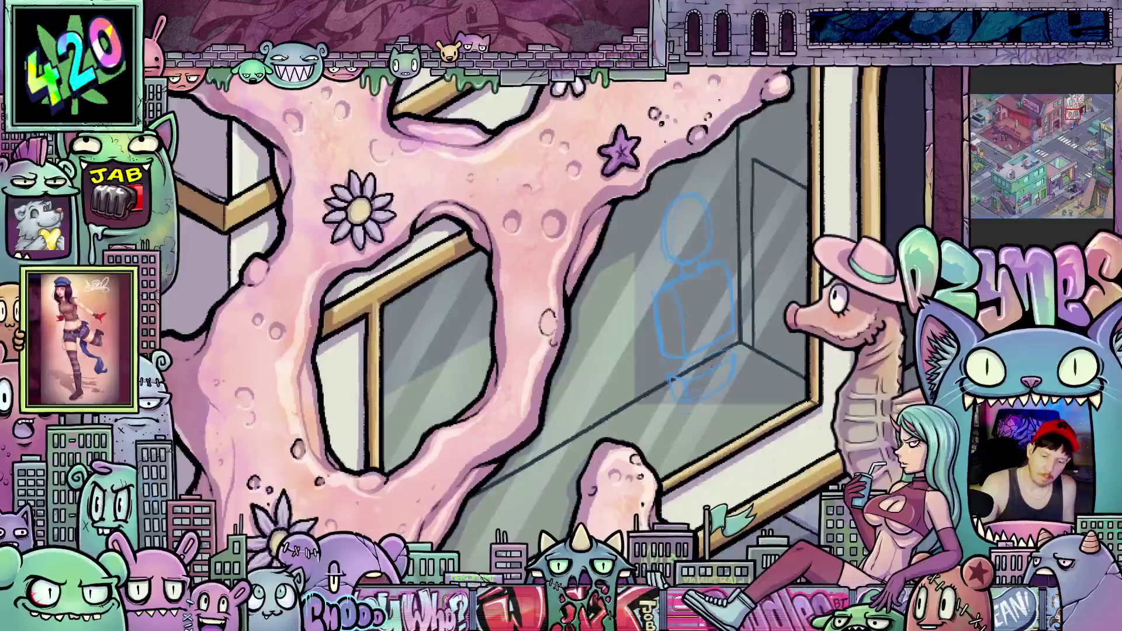
scroll(783, 343, down, 5)
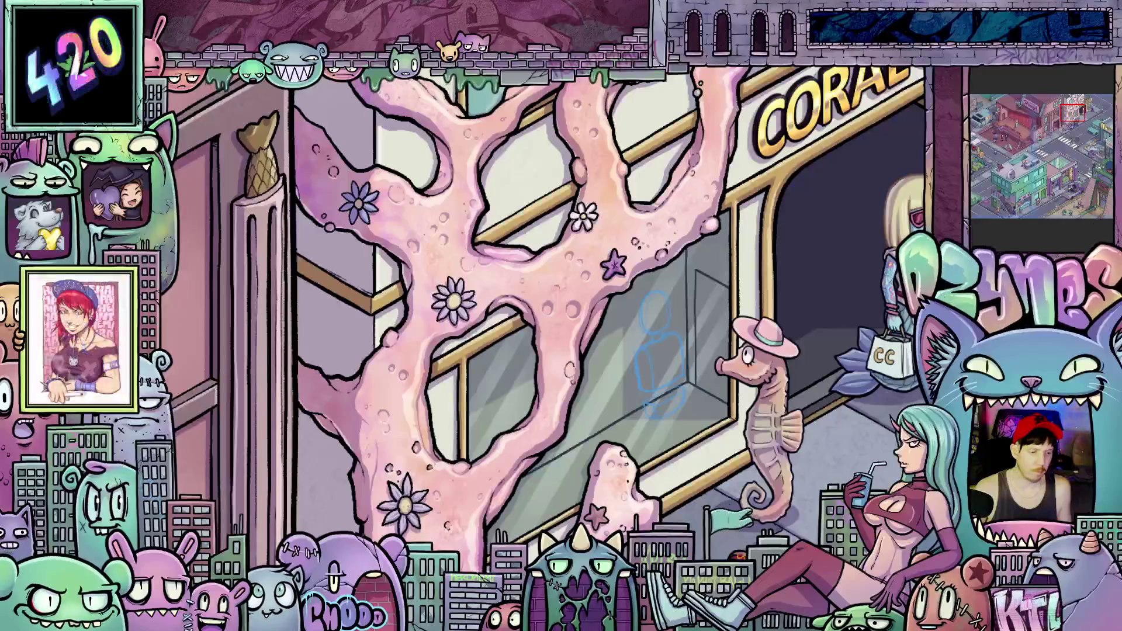
- Lasso the blue figure, apply a Perspective transform to slim and fit it, then deselect
drag(698, 409, 699, 339)
drag(633, 403, 658, 432)
key(ctrl+t)
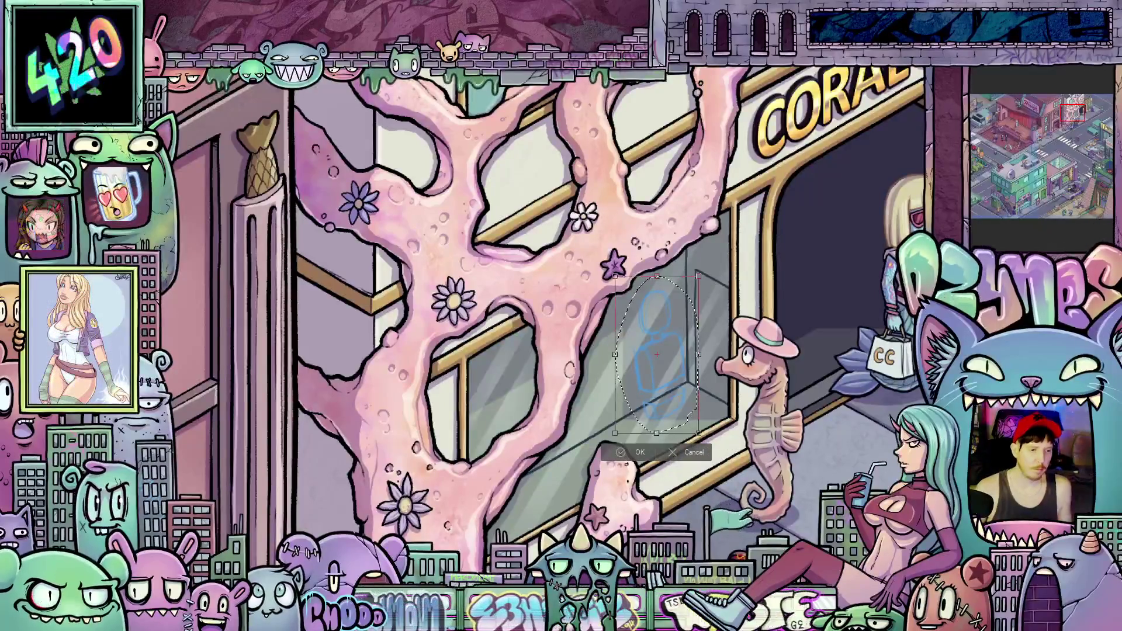
key(alt+e)
mouse_move(193, 332)
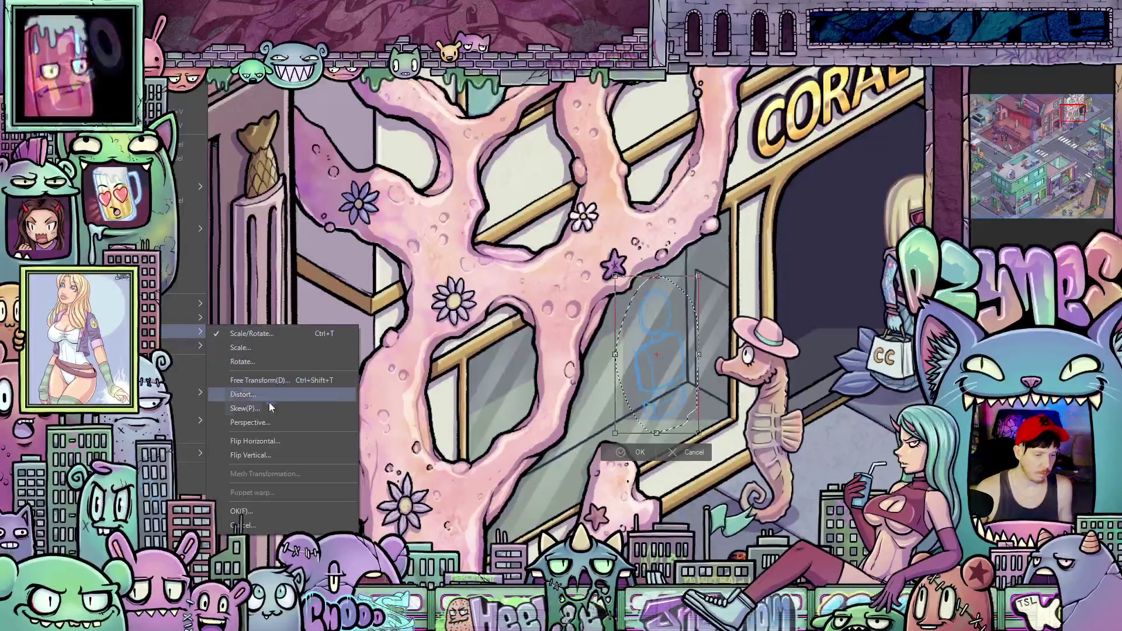
click(277, 412)
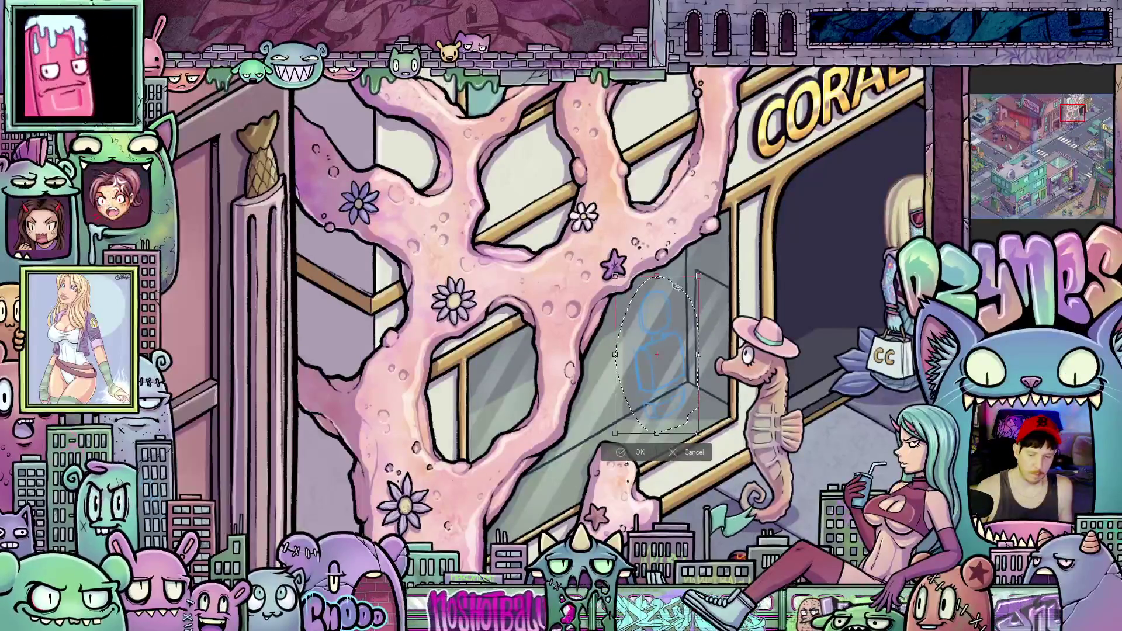
drag(682, 375, 674, 363)
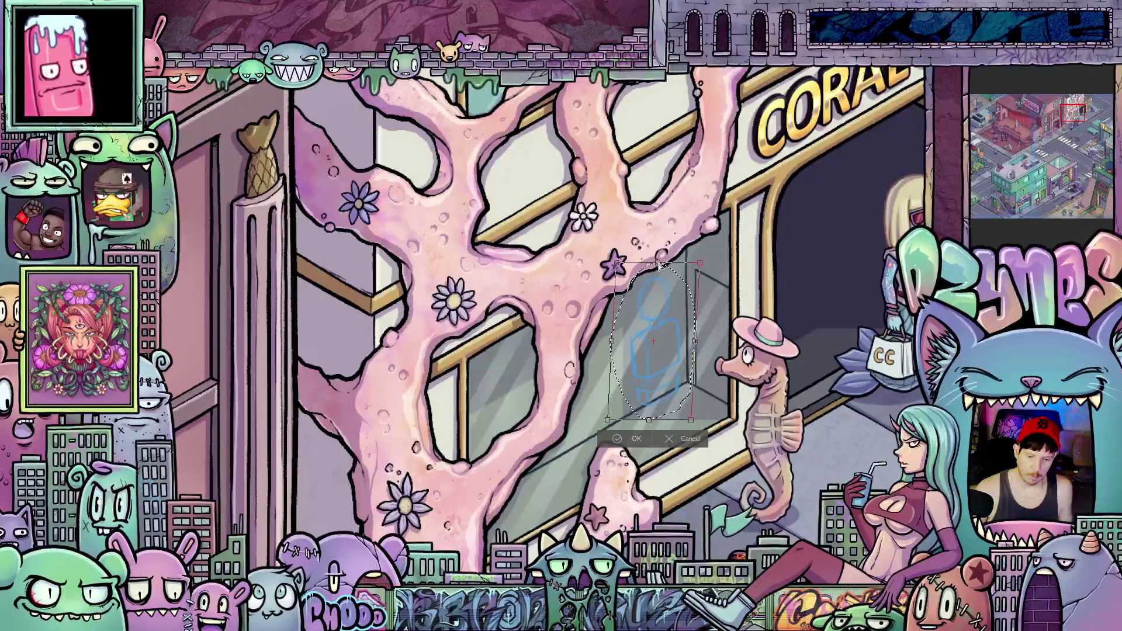
click(637, 439)
scroll(785, 411, up, 1)
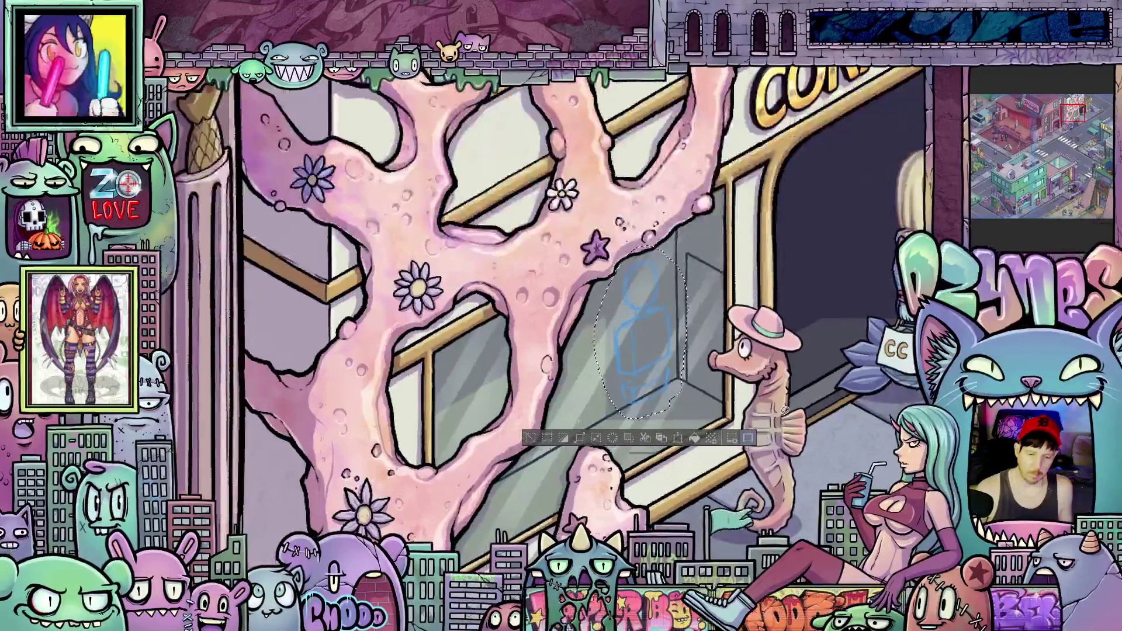
key(ctrl+d)
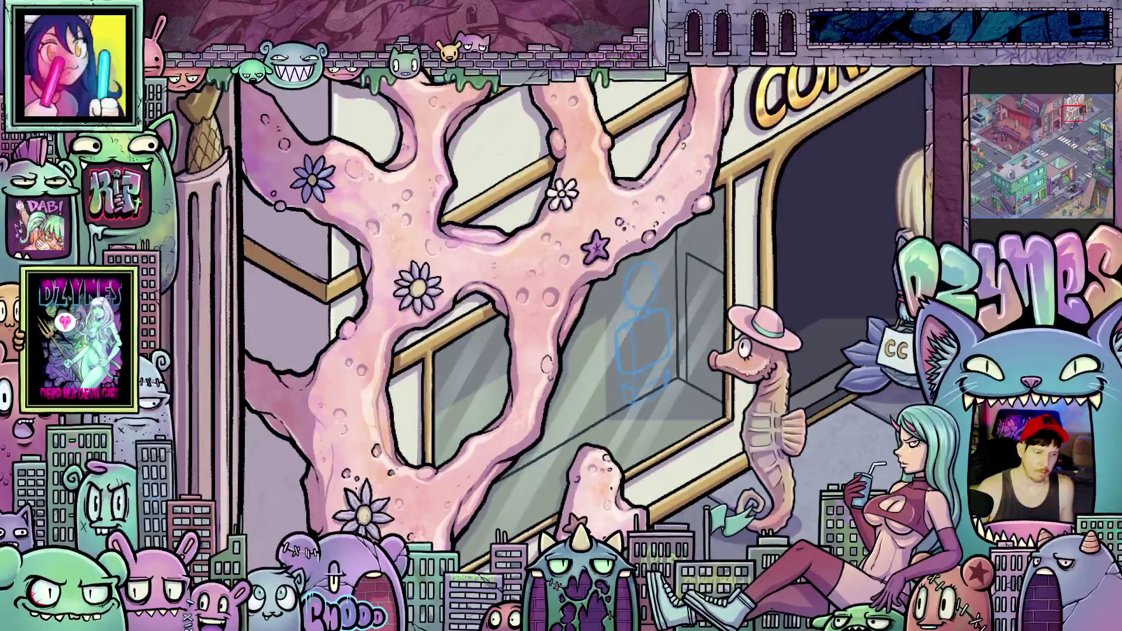
- Drag the blue mannequin sketch a little higher beside the seahorse with Move Layer
drag(661, 359, 660, 354)
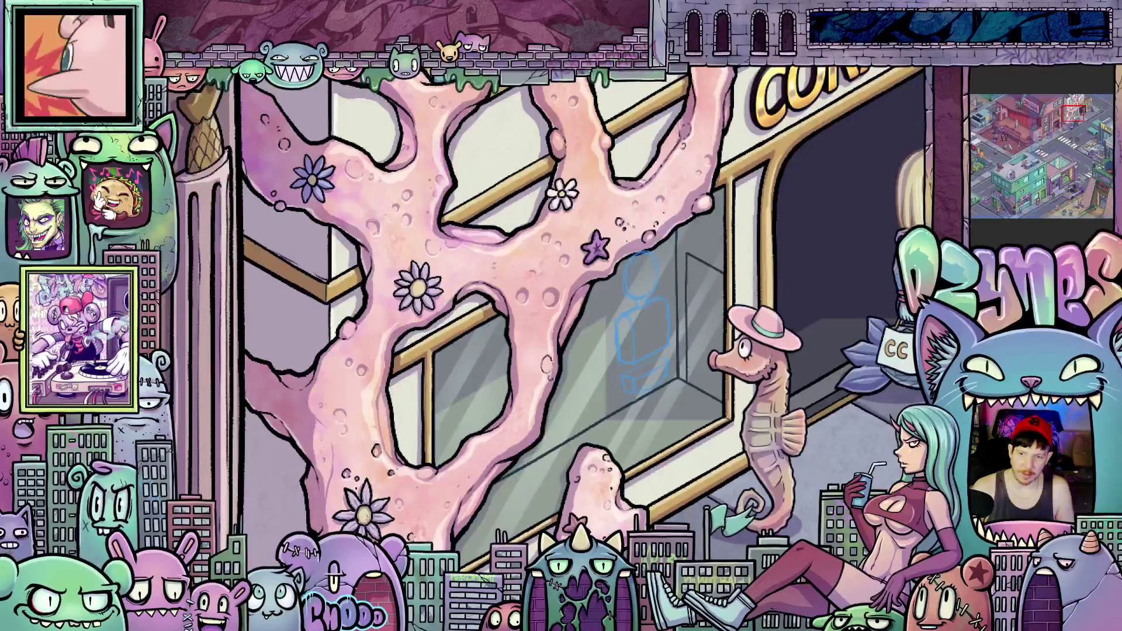
scroll(634, 272, up, 3)
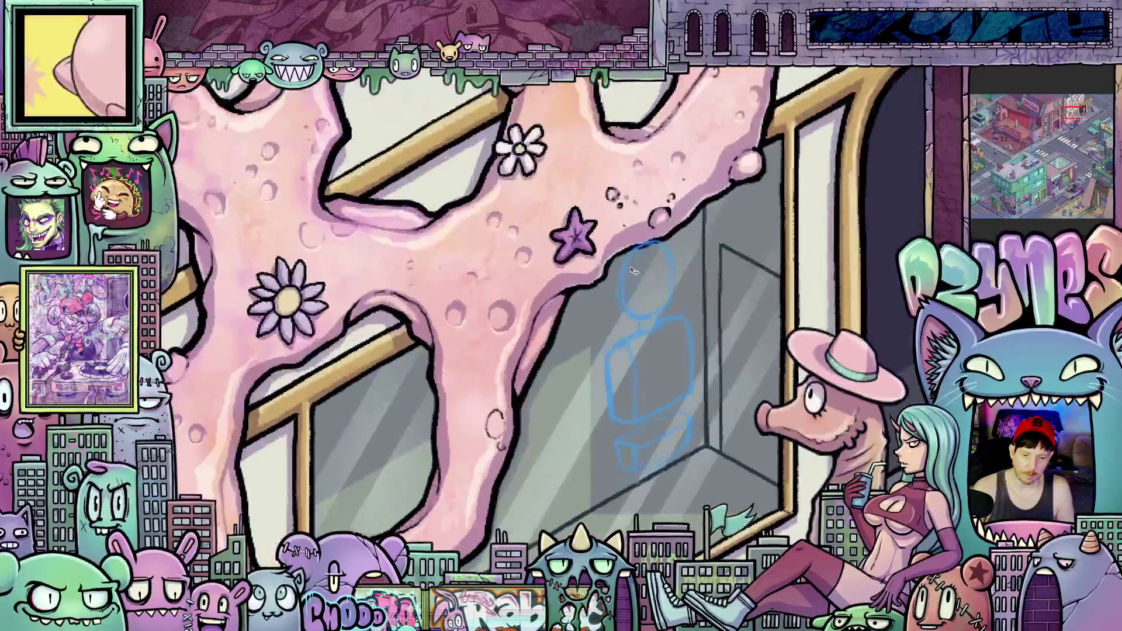